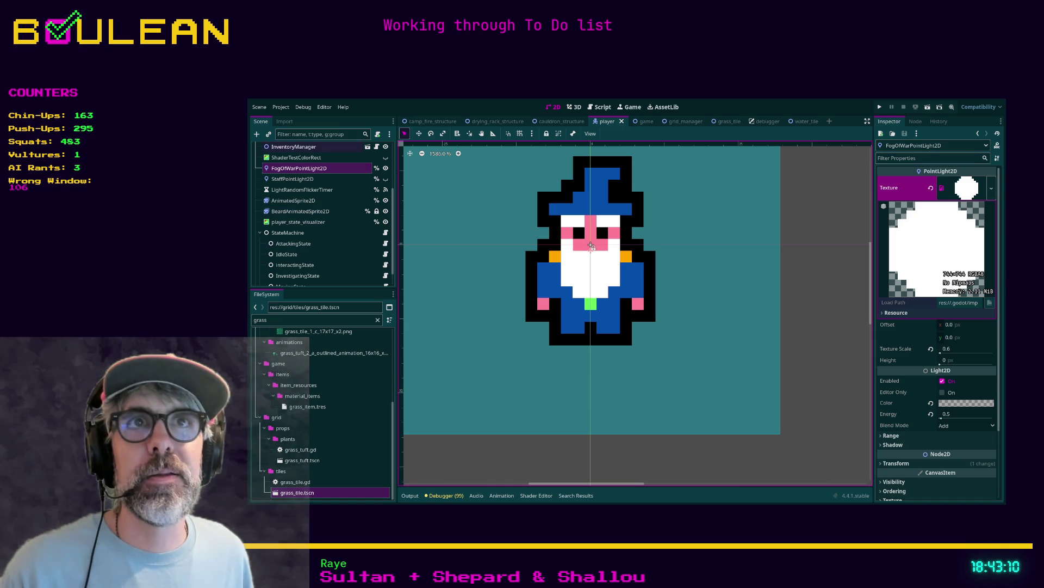
Select the Player root node and add a new animated sprite child for the left arm
click(288, 147)
scroll(287, 156, up, 4)
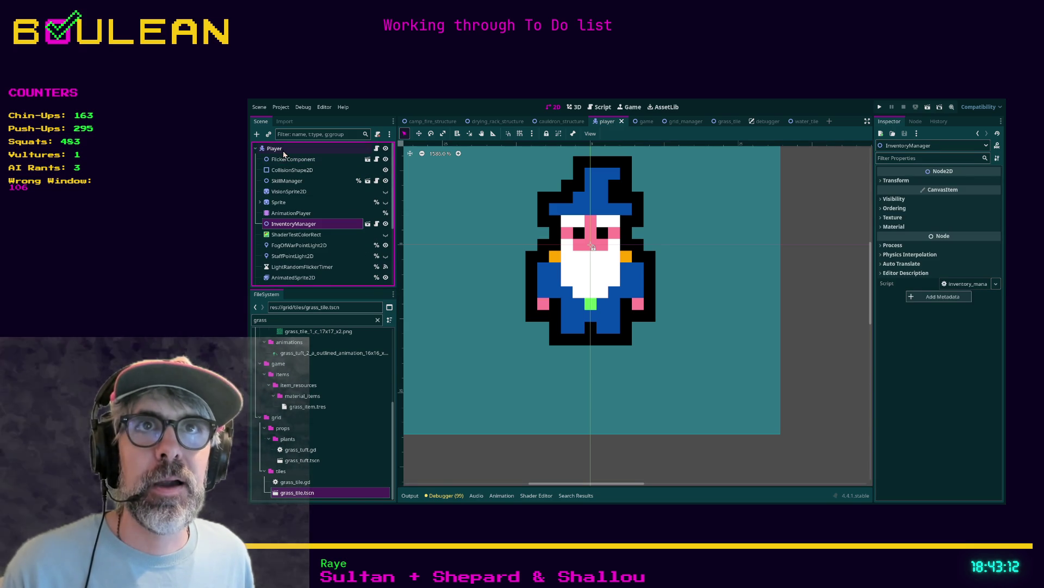
click(274, 148)
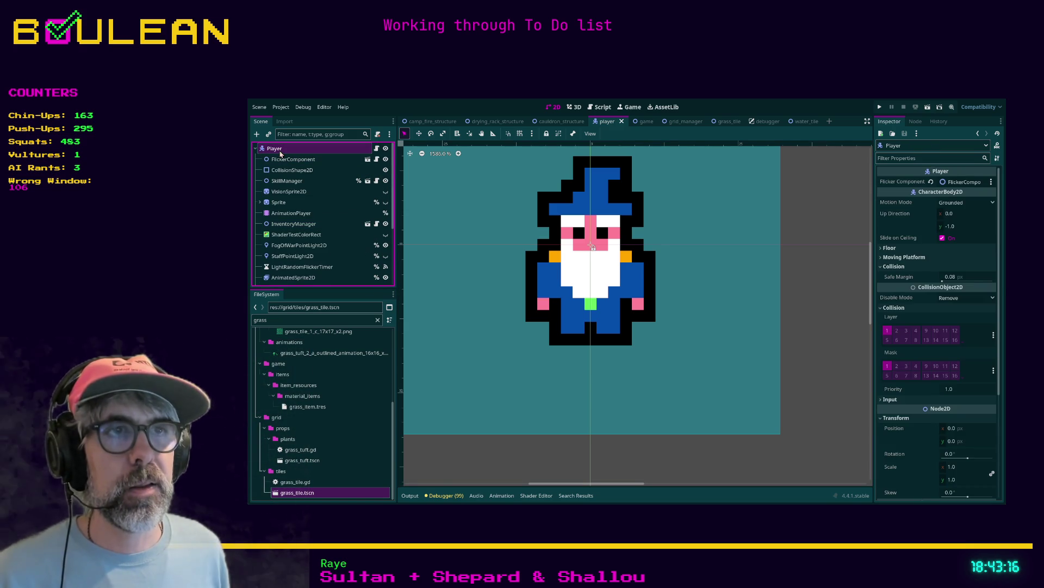
key(ctrl+v)
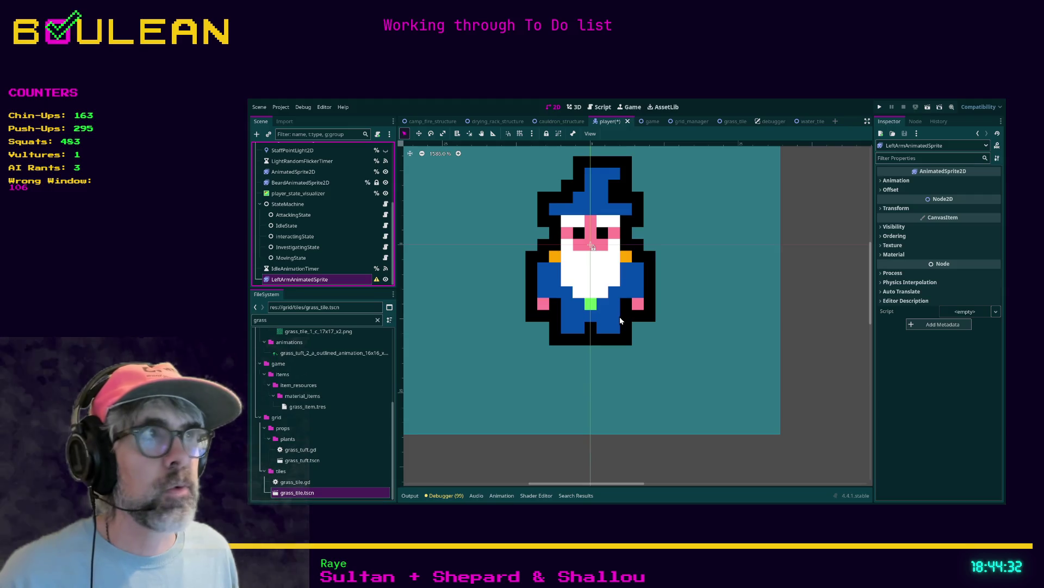
Delete the old LeftArmAnimatedSprite node, checking the existing AnimatedSprite2D's animations
click(898, 182)
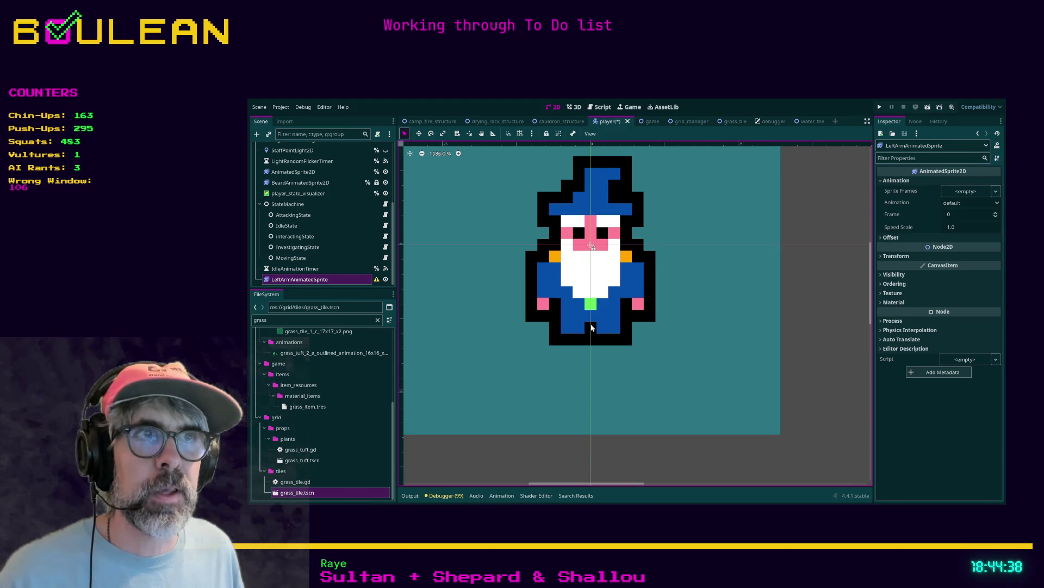
key(Delete)
scroll(325, 185, up, 3)
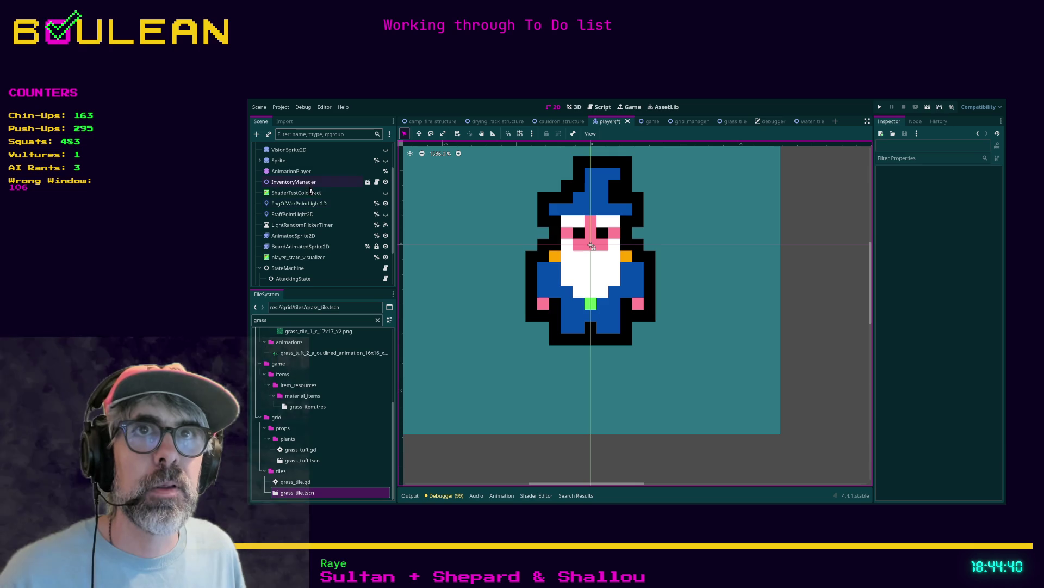
click(293, 236)
scroll(313, 169, up, 2)
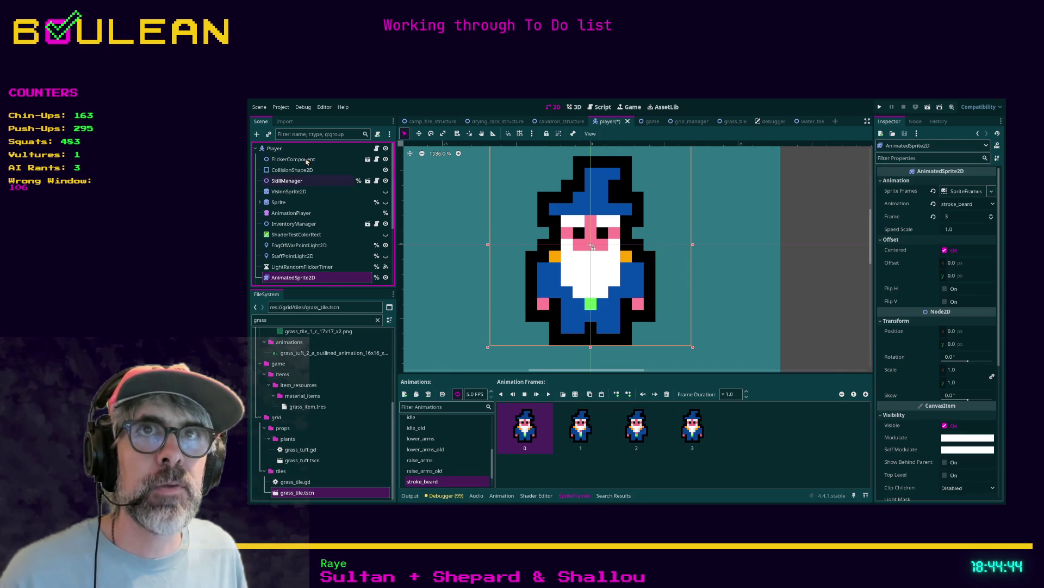
Add a new AnimatedSprite2D child under Player and give it a New SpriteFrames resource
click(282, 148)
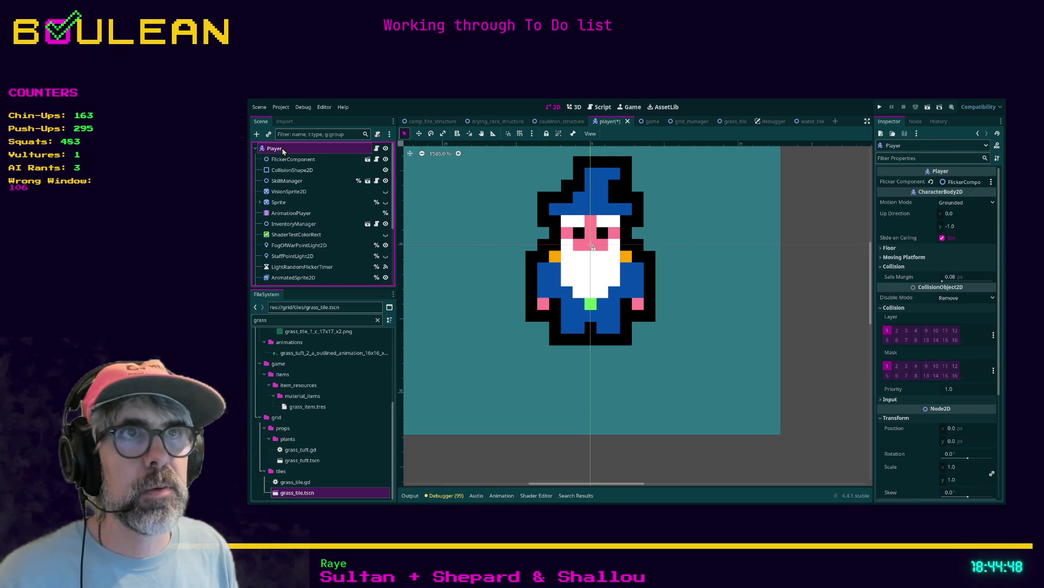
key(ctrl+v)
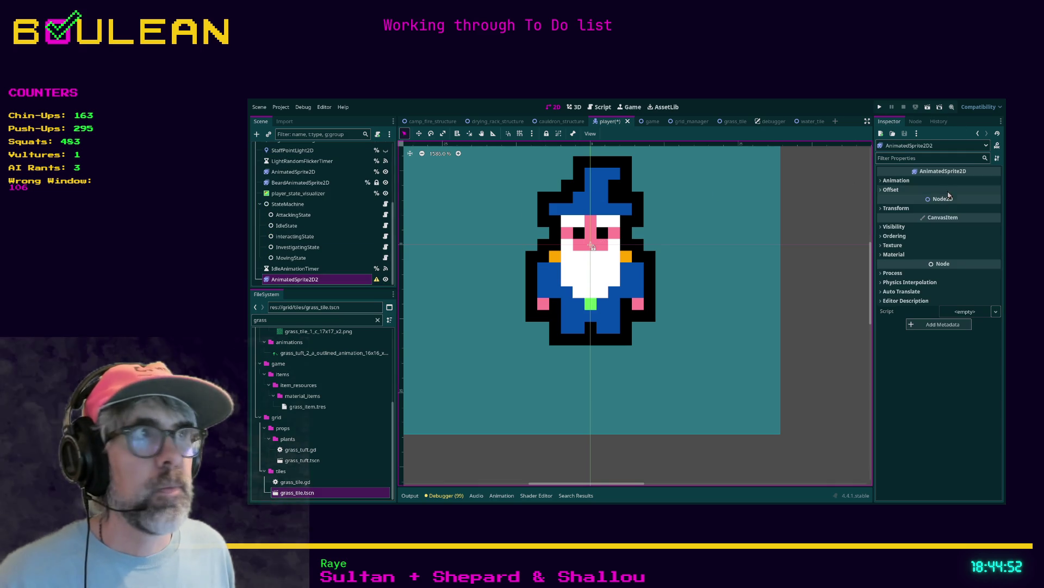
click(919, 180)
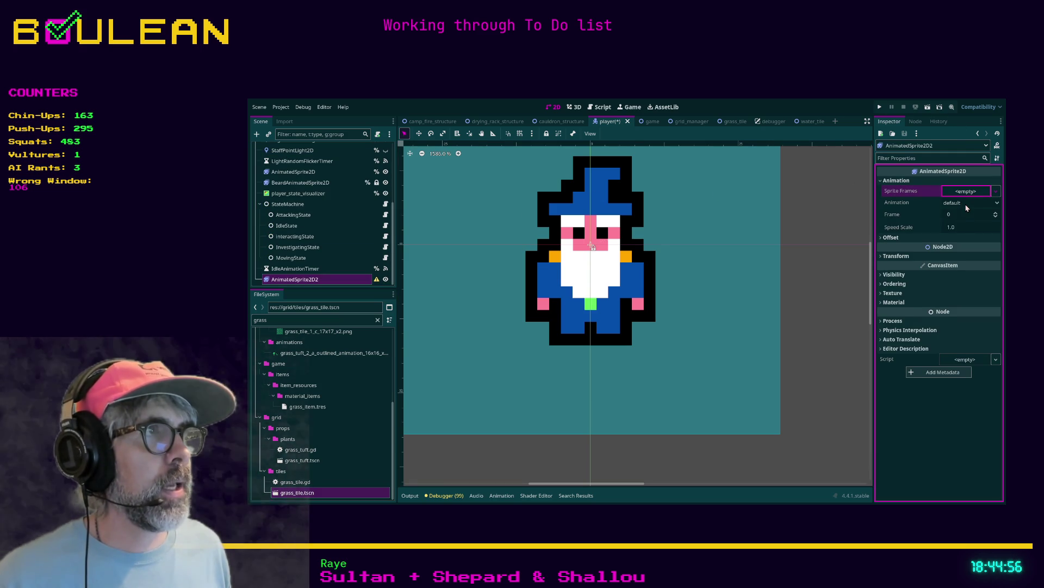
click(966, 191)
click(963, 203)
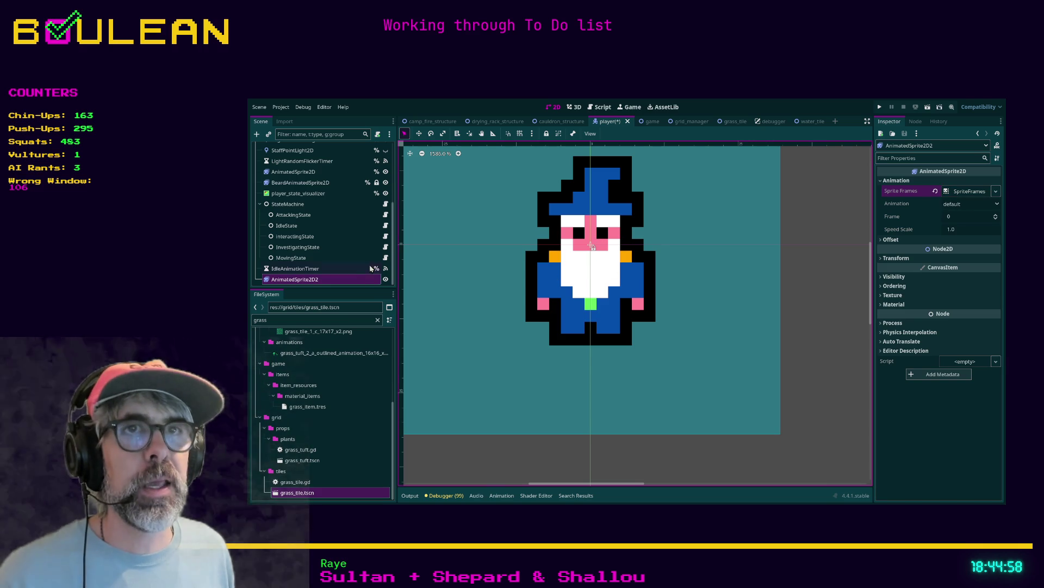
Rename the new sprite node to LeftArmAnimatedSprite2D
click(305, 279)
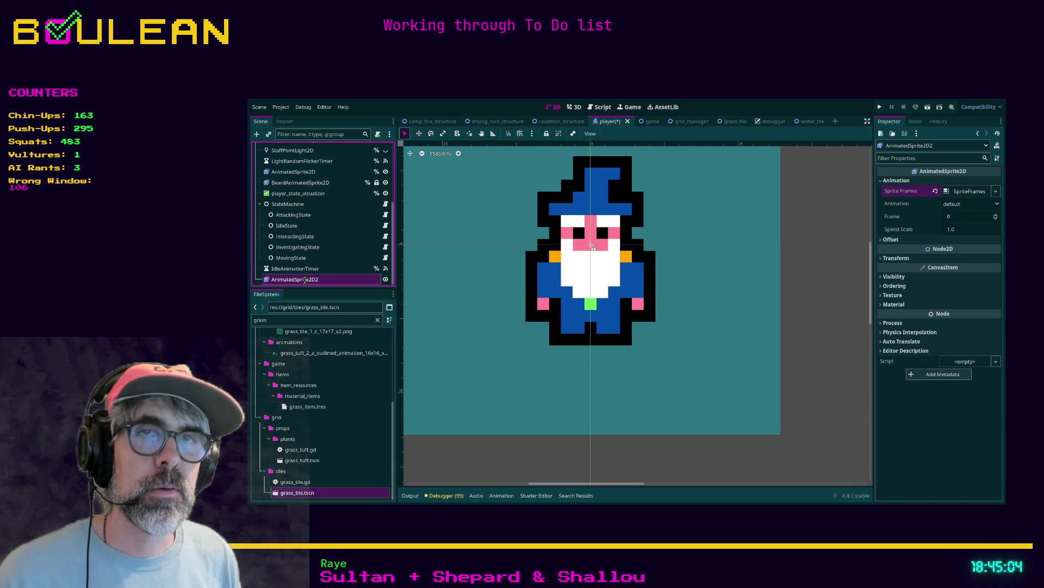
text(LeftArmAnimatedSprite2D)
key(Return)
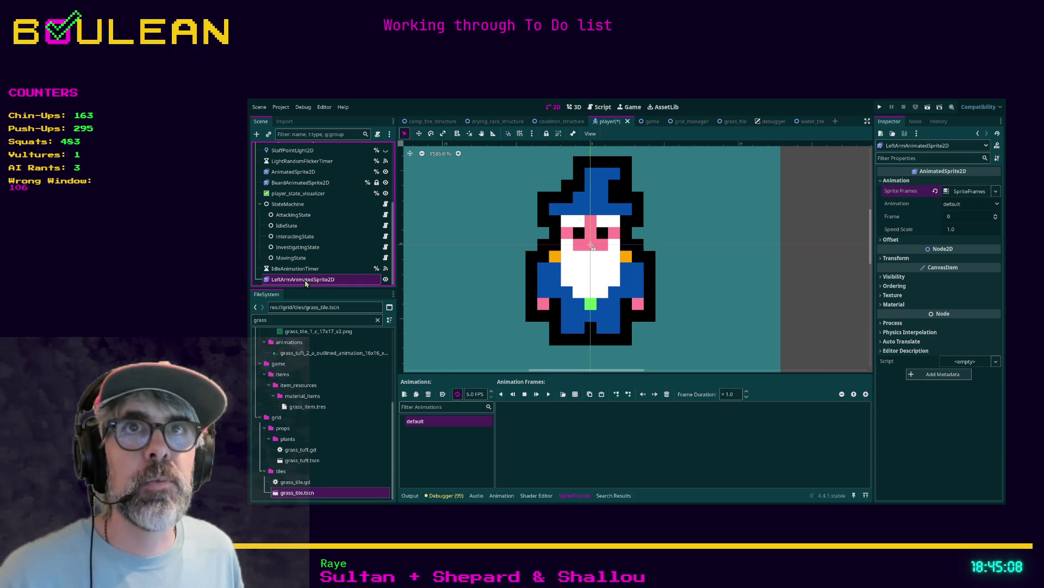
Move LeftArmAnimatedSprite2D up beside BeardAnimatedSprite2D and rename its default animation to stroke_beard
drag(318, 283, 309, 183)
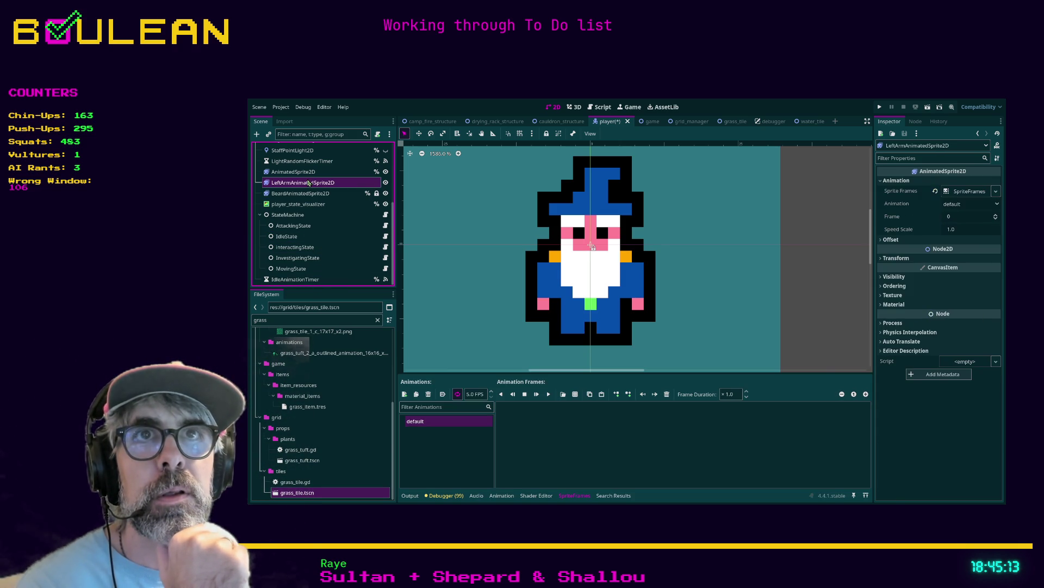
click(469, 422)
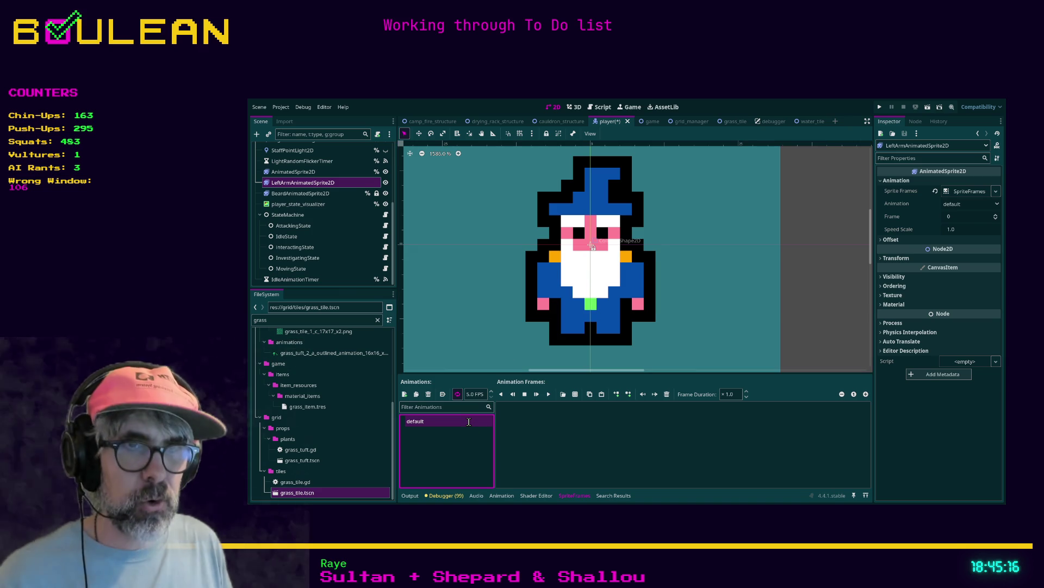
text(stroke_beard)
key(Return)
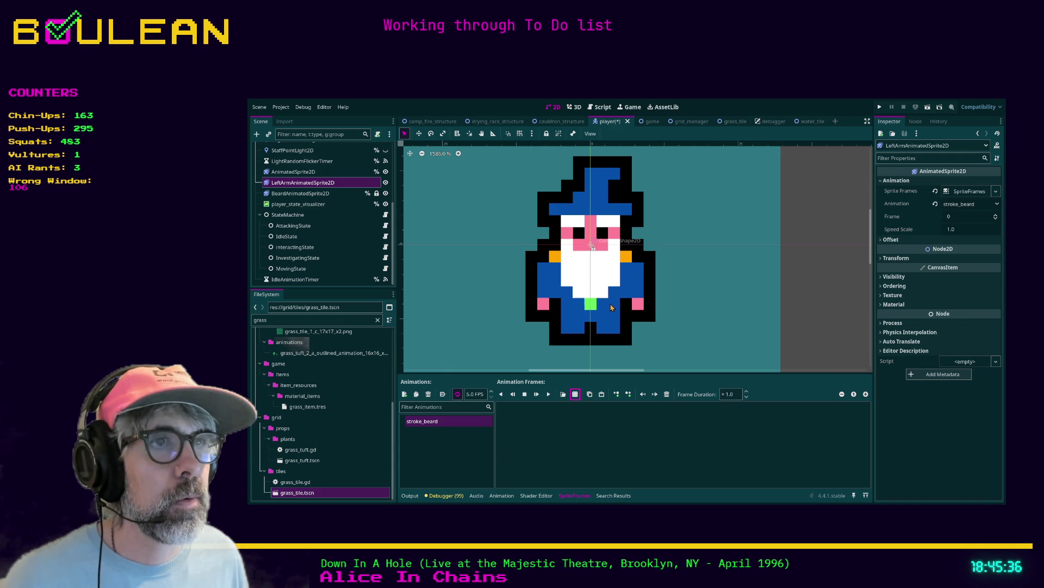
Add four left-arm frames to stroke_beard, preview them, and move the node below BeardAnimatedSprite2D
click(543, 436)
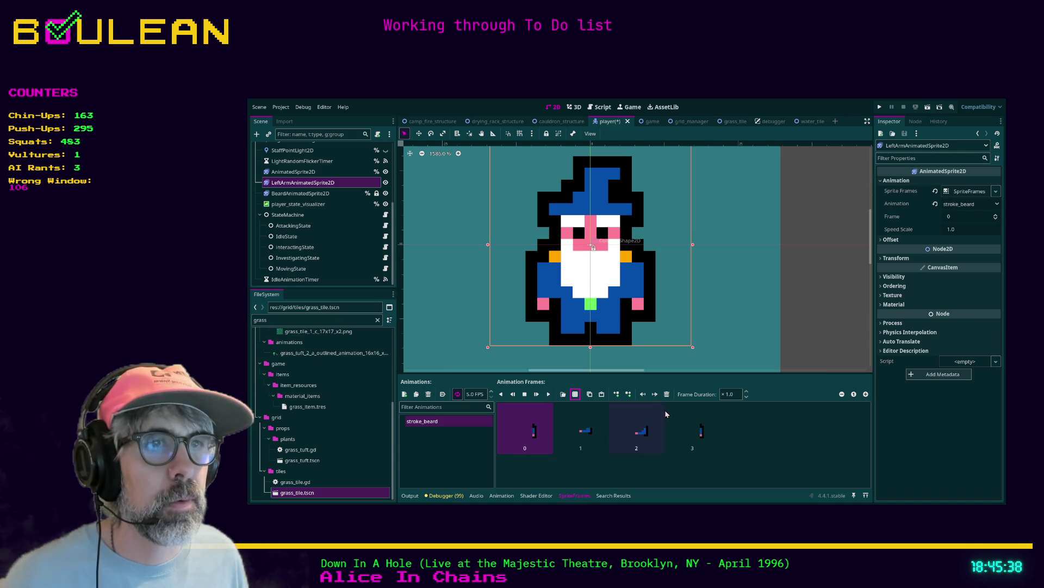
click(548, 394)
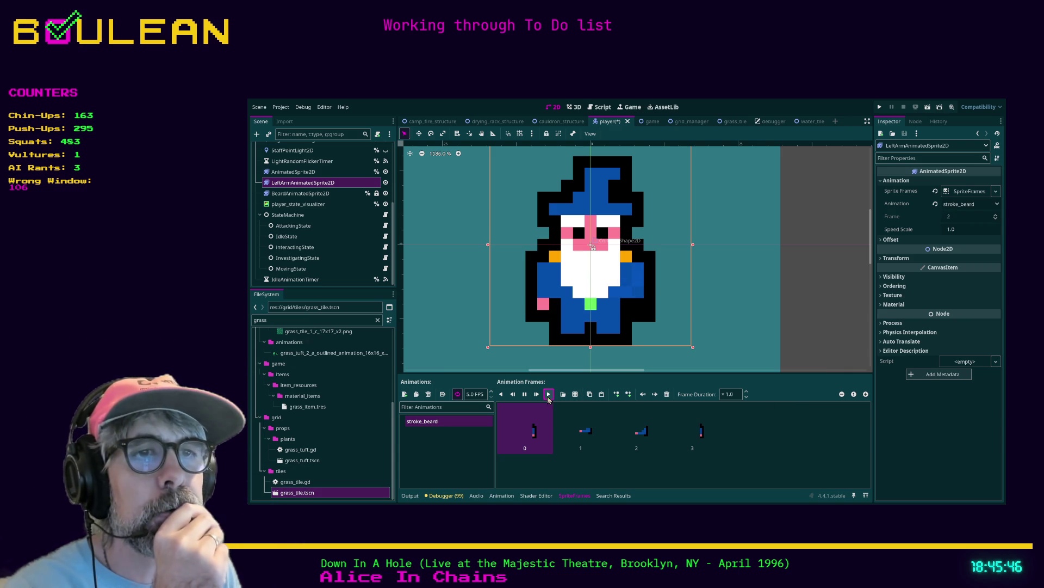
drag(330, 185, 319, 200)
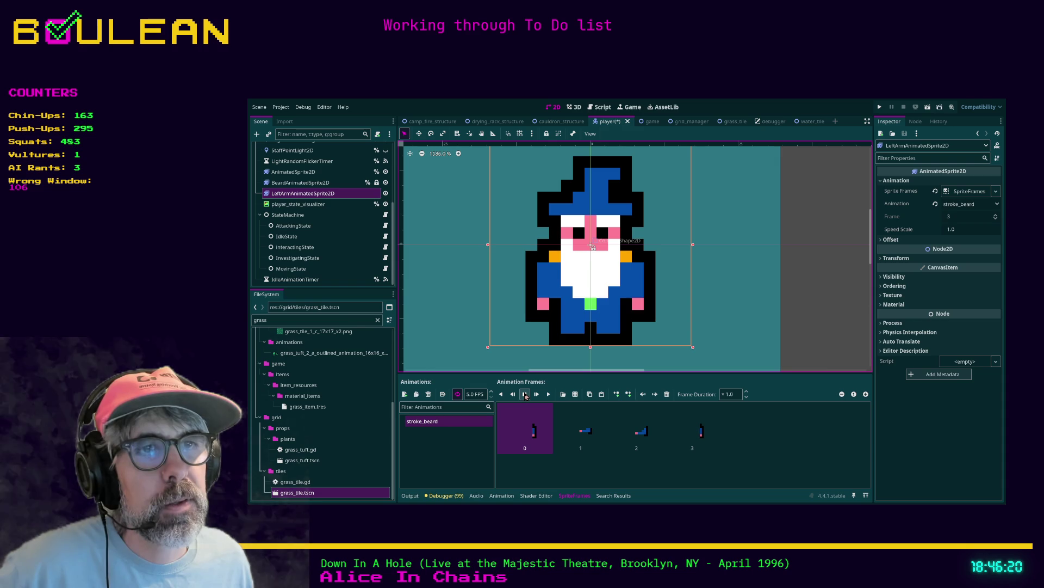
click(526, 396)
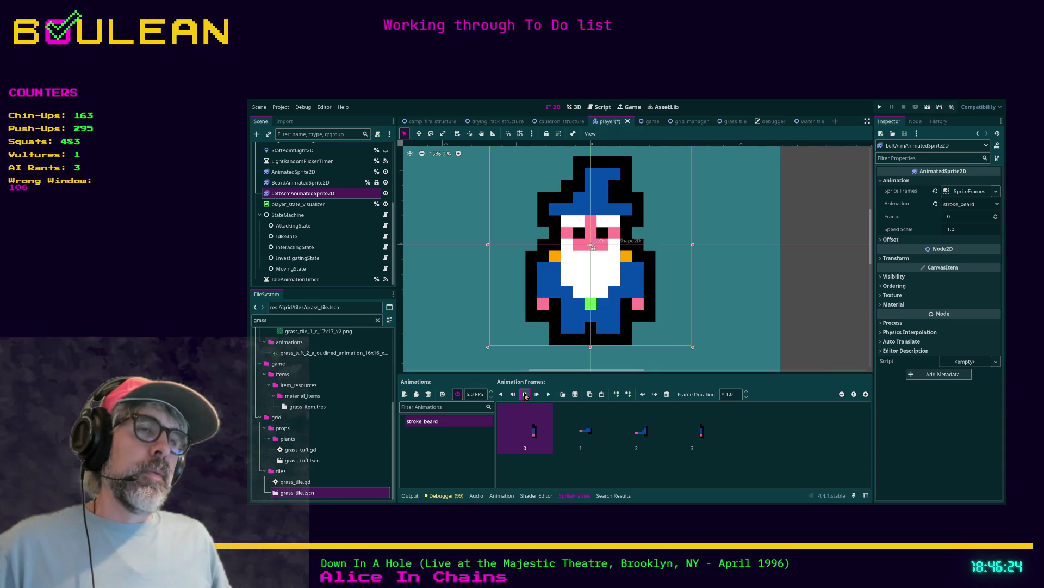
click(591, 438)
click(638, 435)
click(680, 435)
click(655, 434)
click(598, 435)
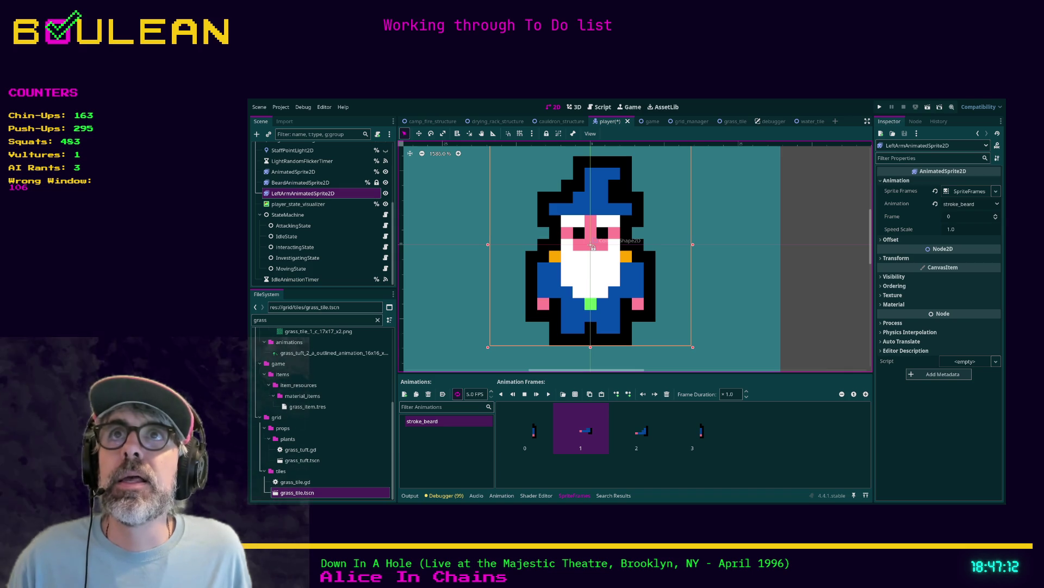
Preview stroke_beard zoomed on the wizard, disable its looping, and pause the preview
click(548, 394)
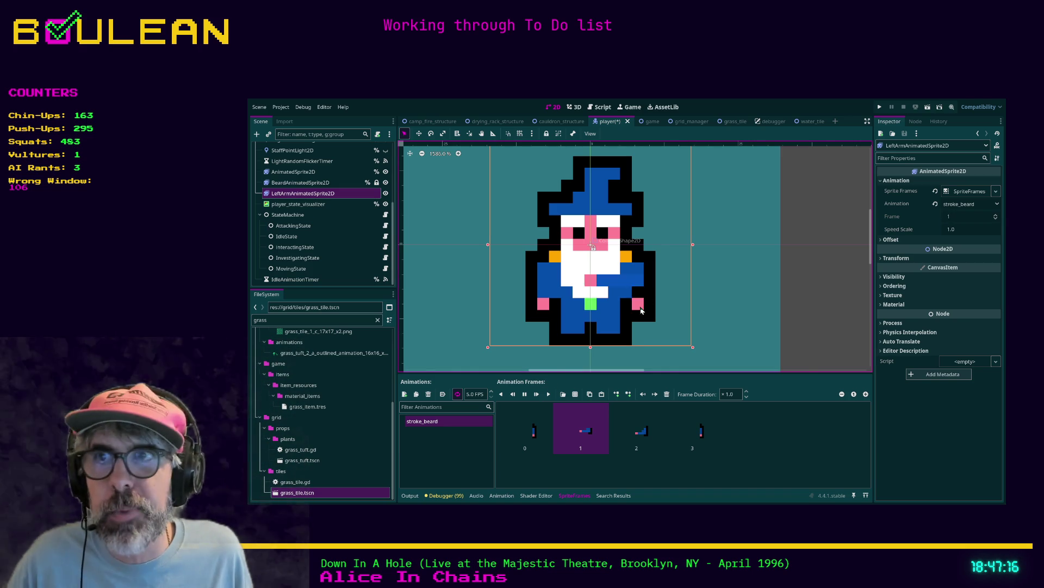
scroll(641, 310, up, 5)
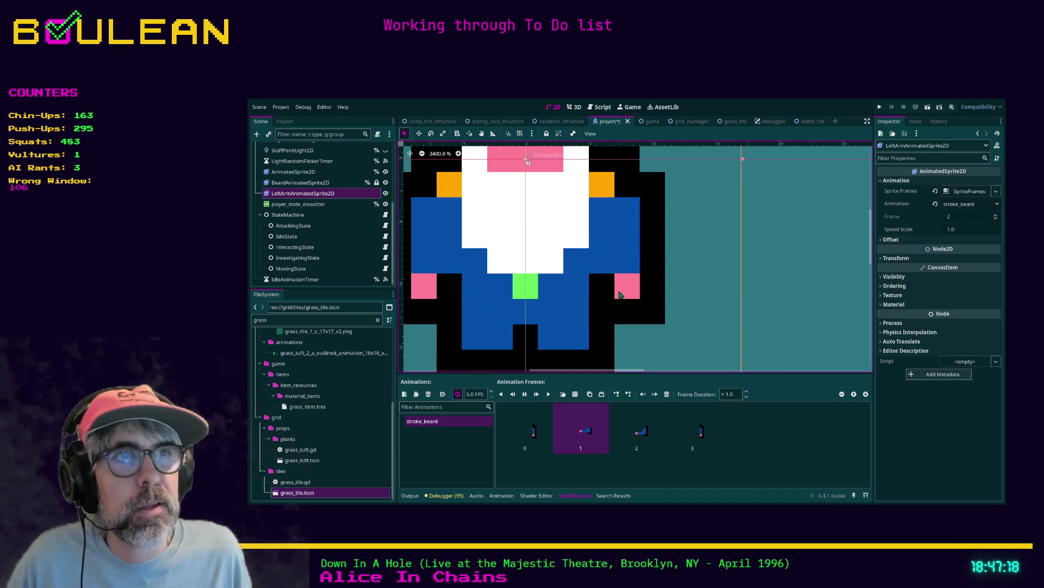
scroll(620, 296, down, 4)
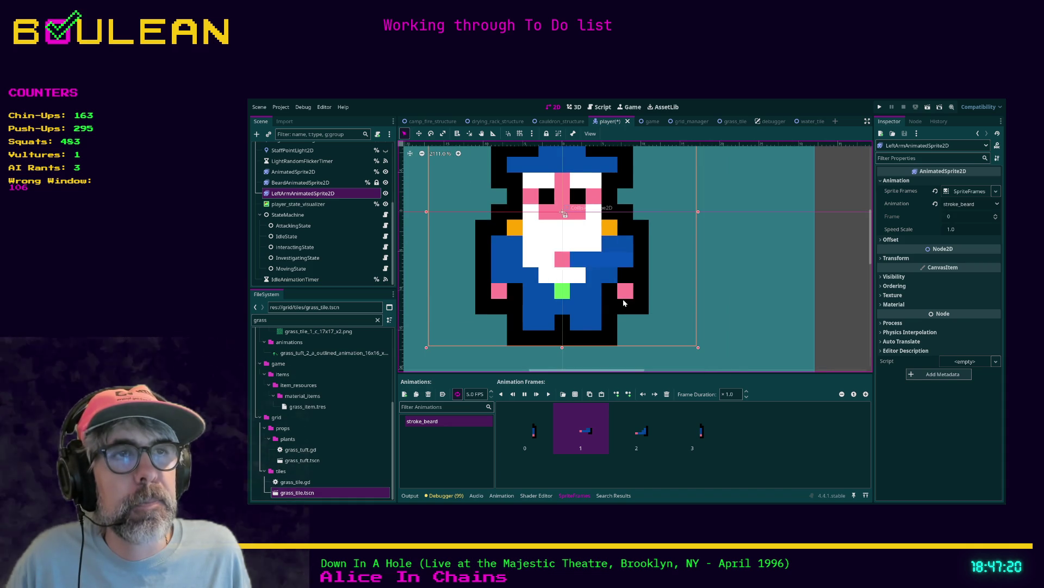
scroll(623, 301, down, 1)
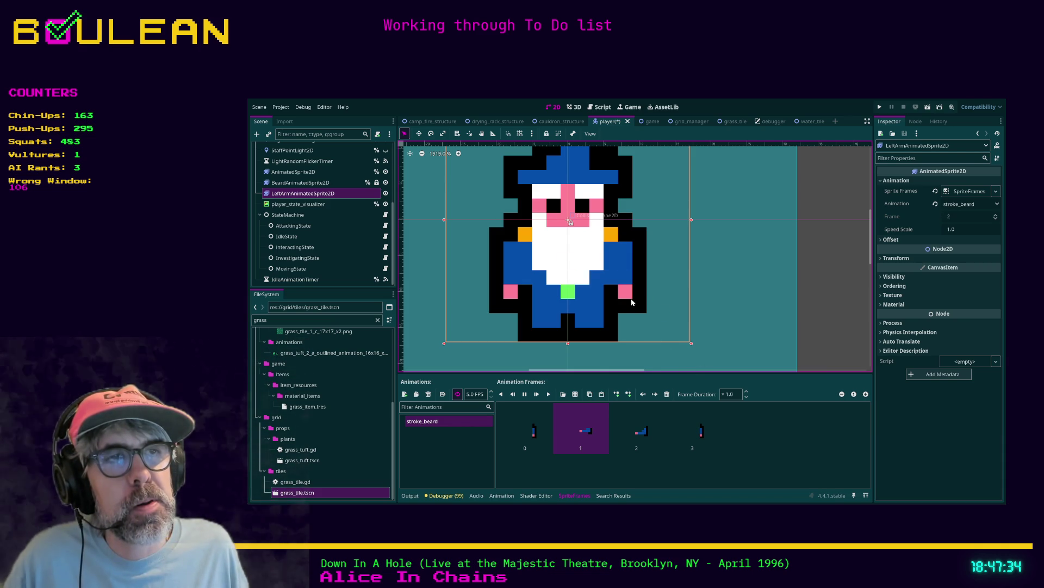
click(457, 394)
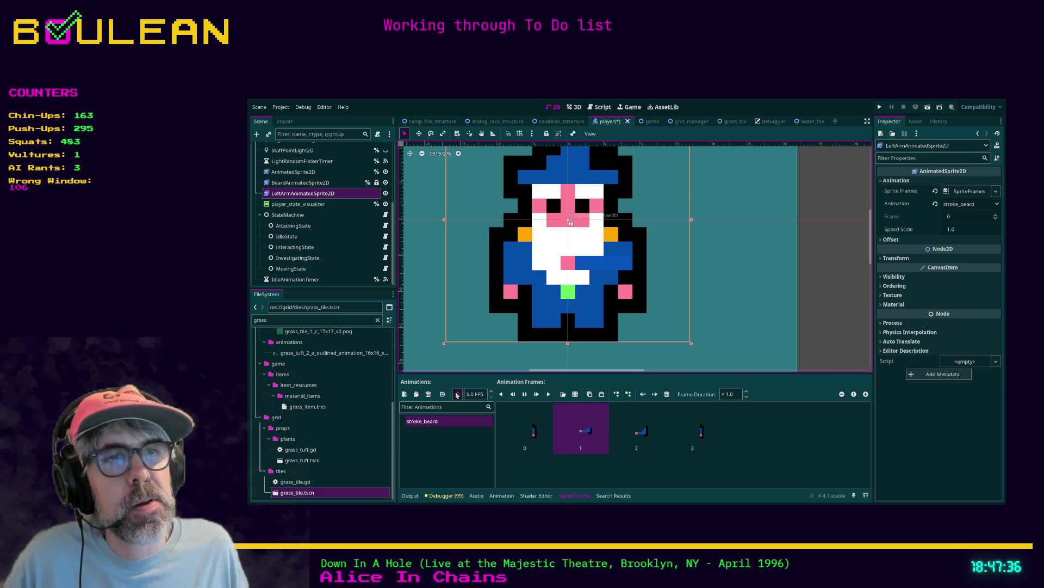
click(525, 395)
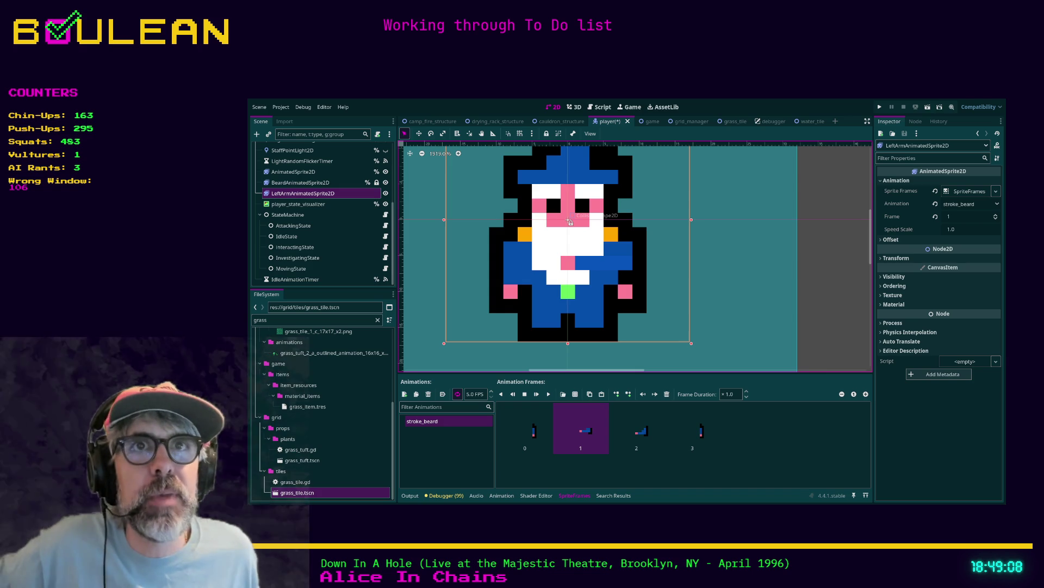
Toggle the main AnimatedSprite2D's visibility while checking the beard, left-arm and main sprite frames
scroll(357, 192, up, 3)
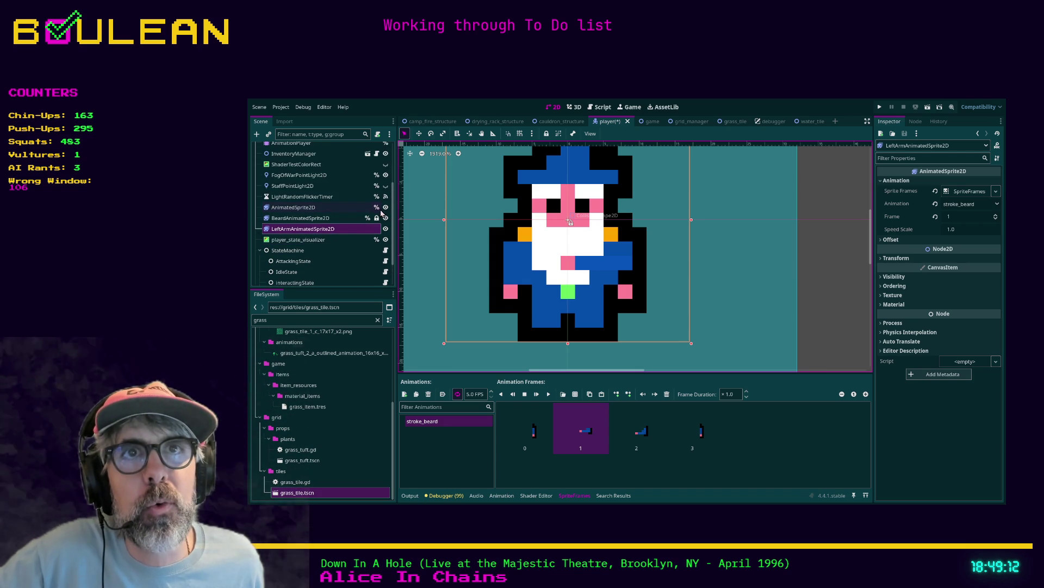
click(387, 208)
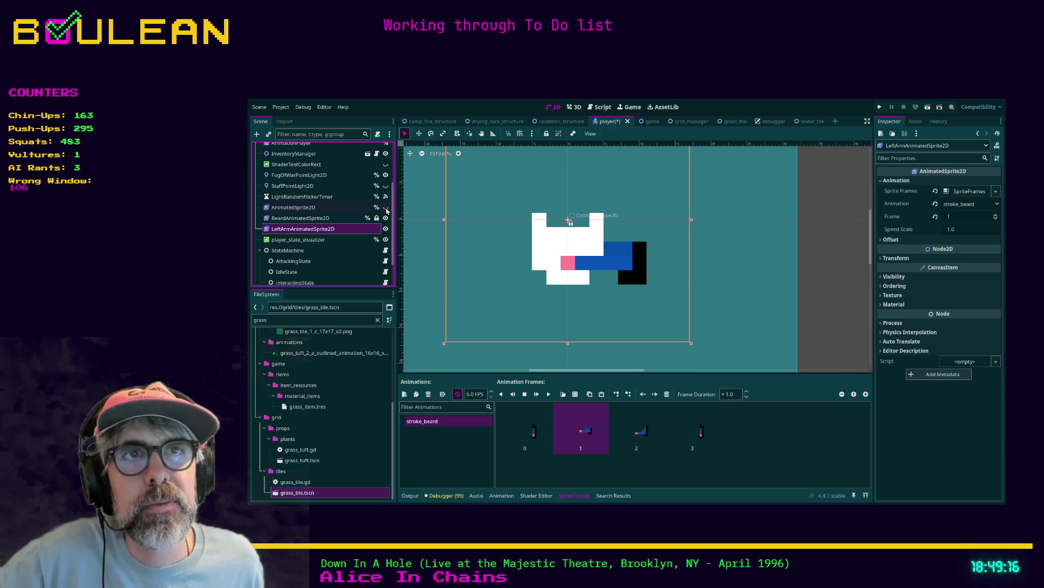
click(386, 208)
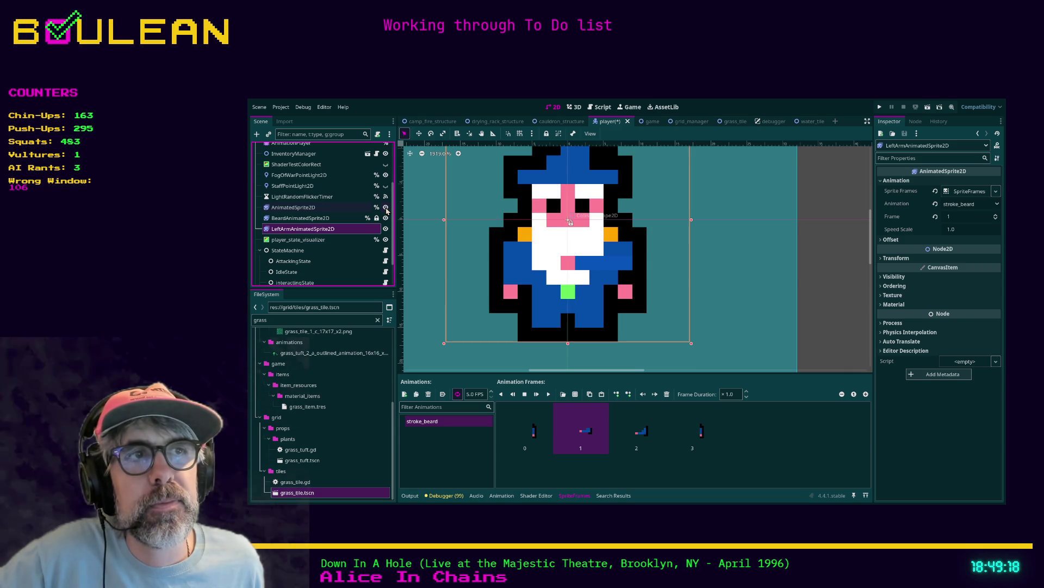
click(386, 208)
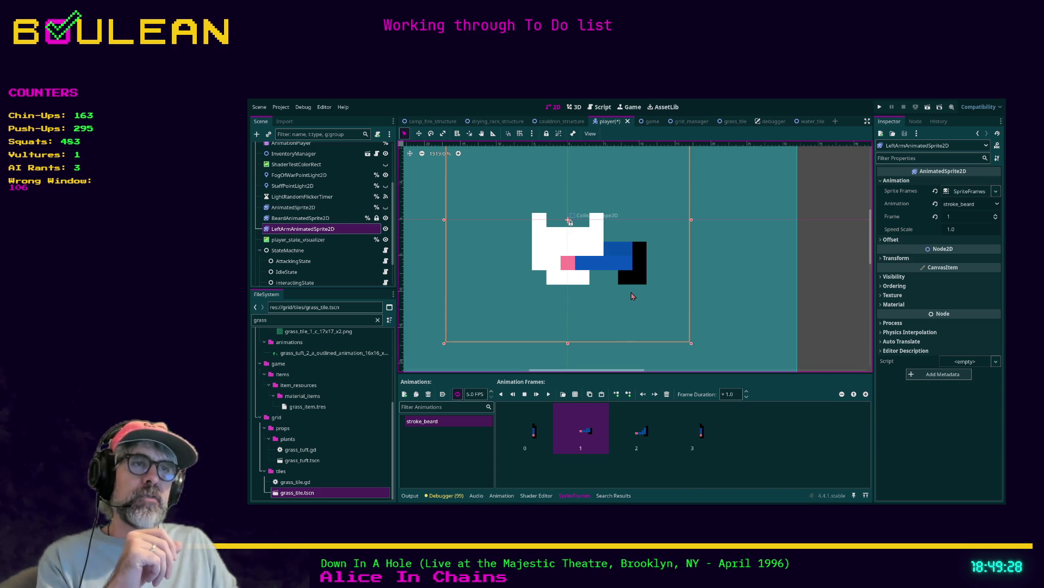
click(321, 220)
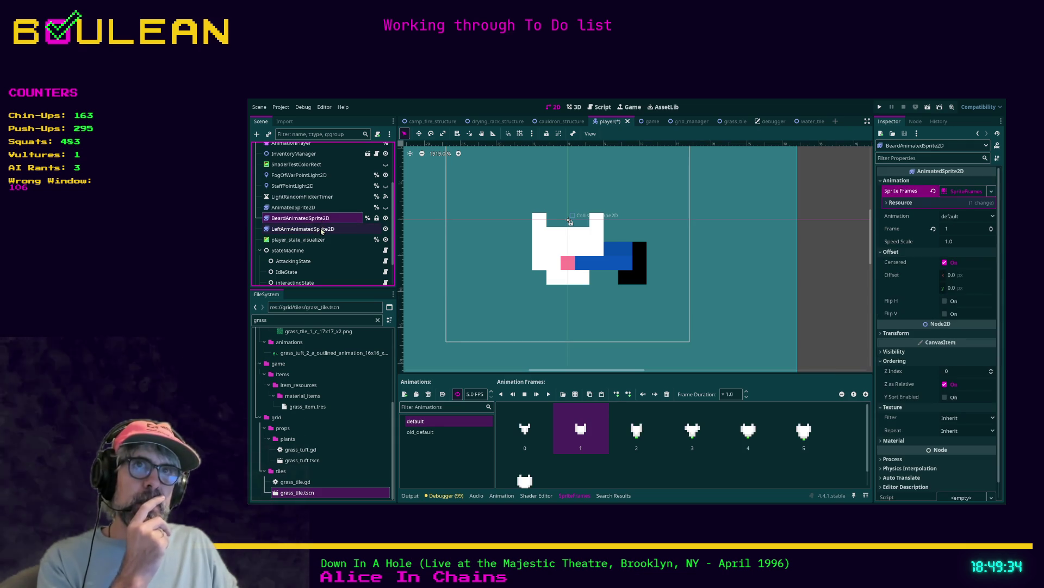
click(323, 229)
click(323, 218)
click(323, 209)
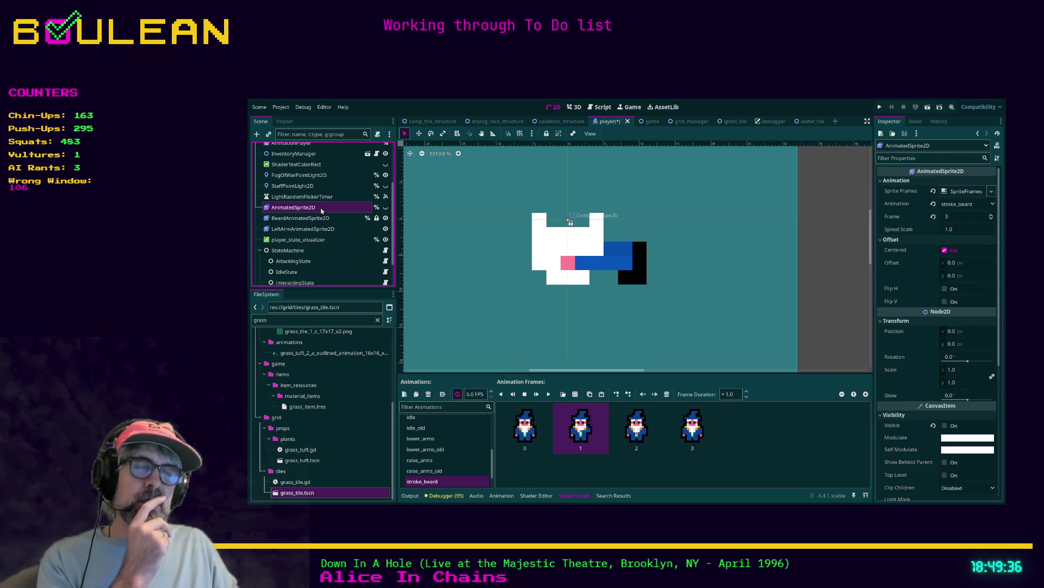
click(386, 207)
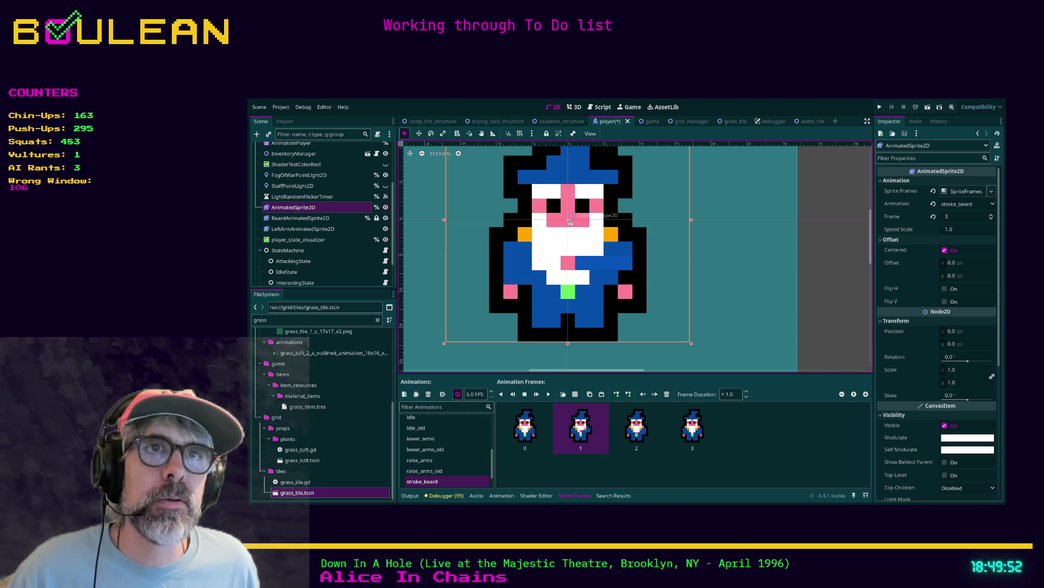
click(386, 207)
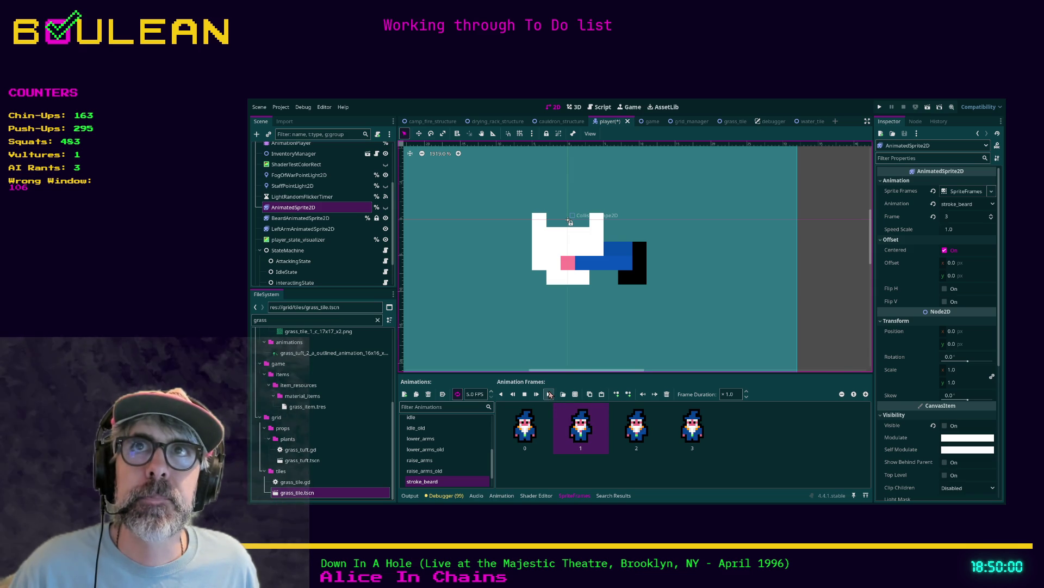
Play stroke_beard forward and in reverse, then inspect the beard sprite's animations
click(549, 395)
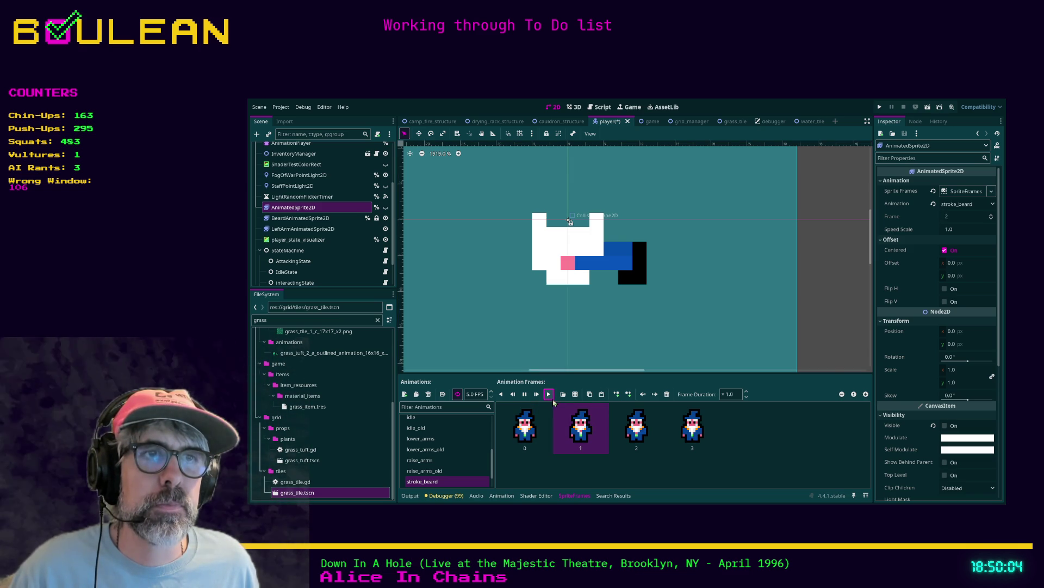
click(513, 396)
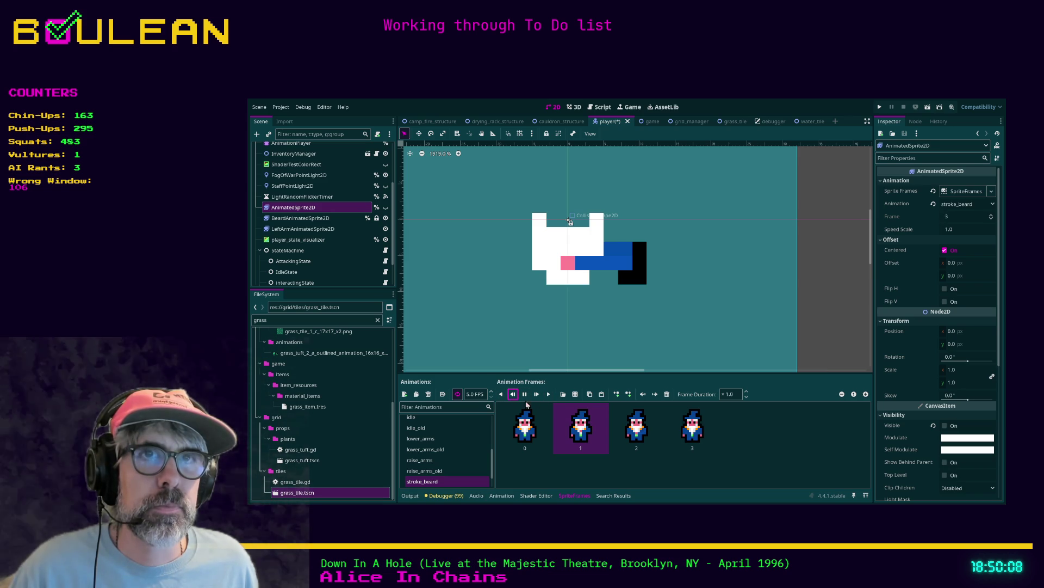
click(326, 218)
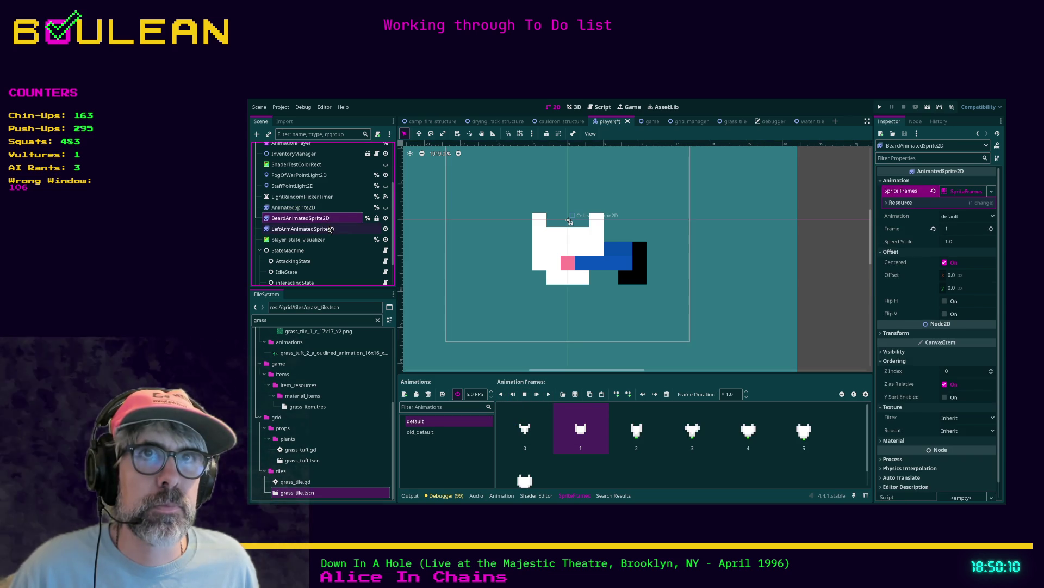
click(327, 229)
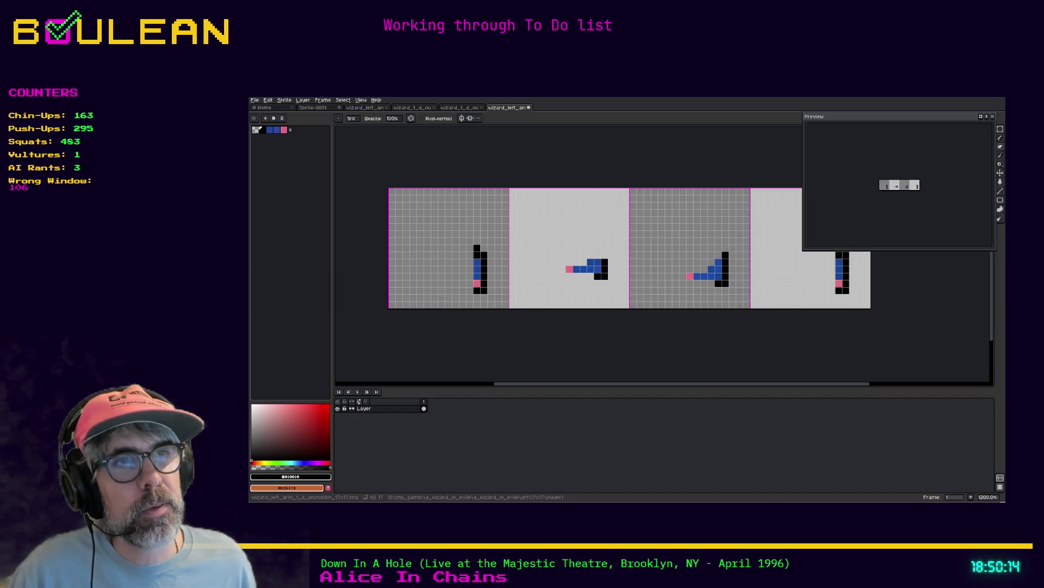
Flip through the open wizard, left-arm and eye-movement documents, ending on Sprite-0001
click(455, 111)
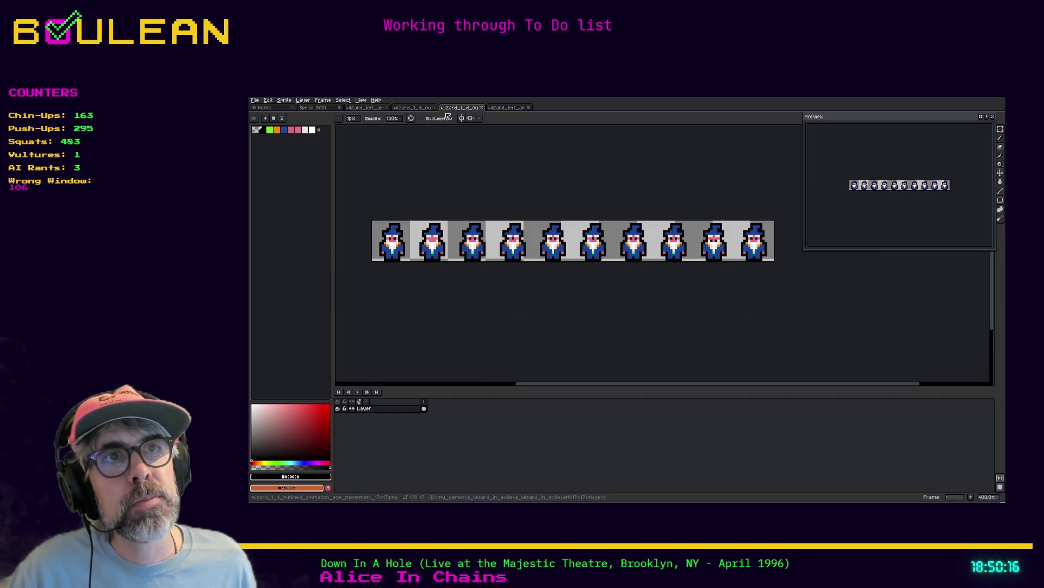
click(420, 111)
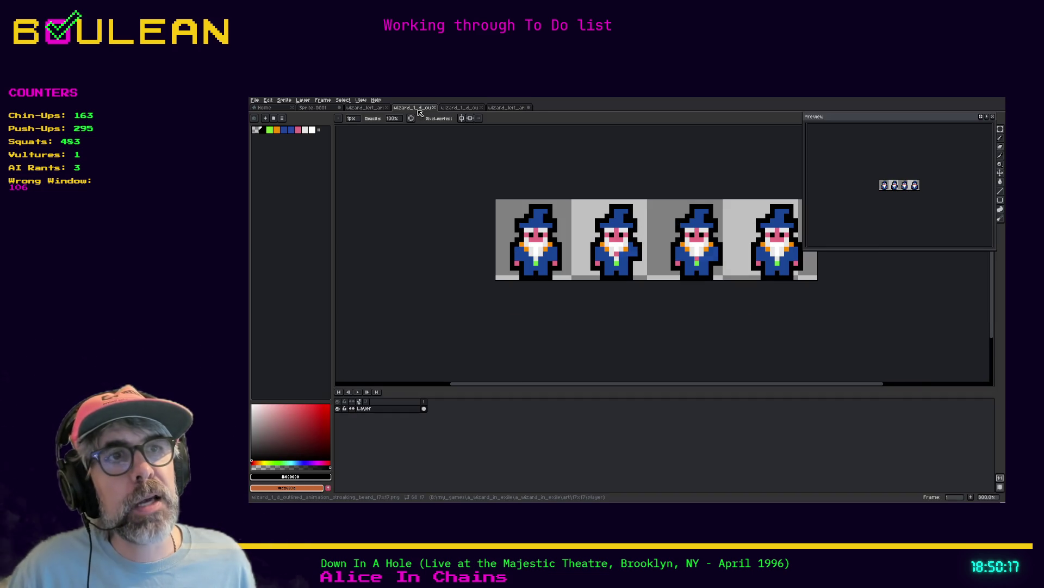
click(373, 110)
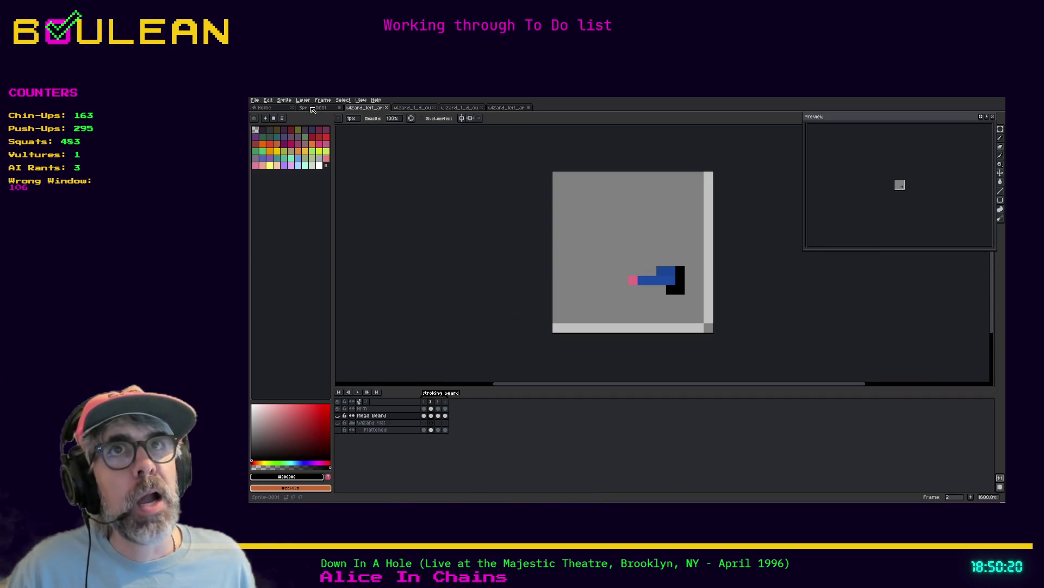
click(464, 110)
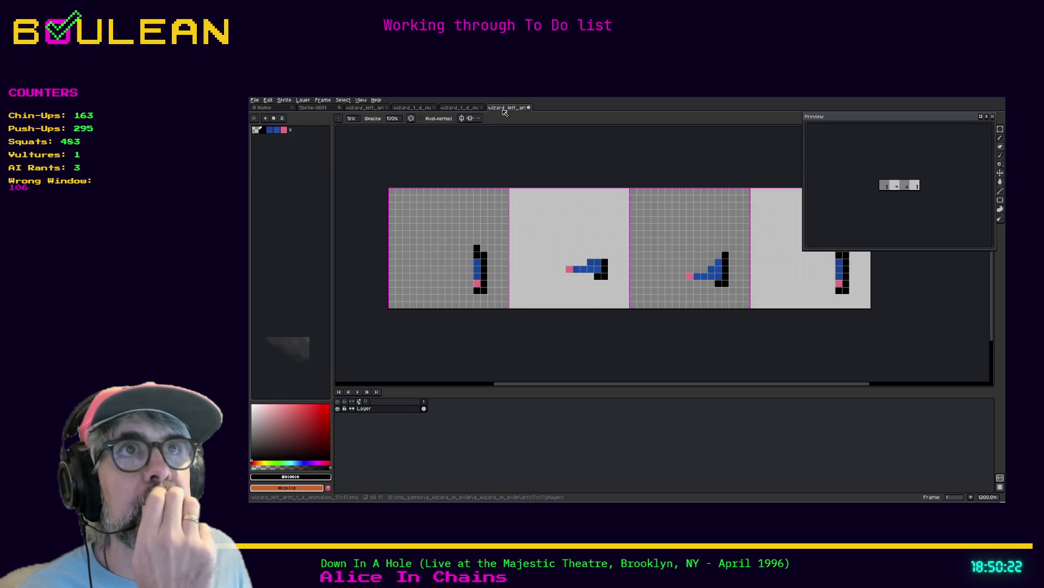
click(464, 110)
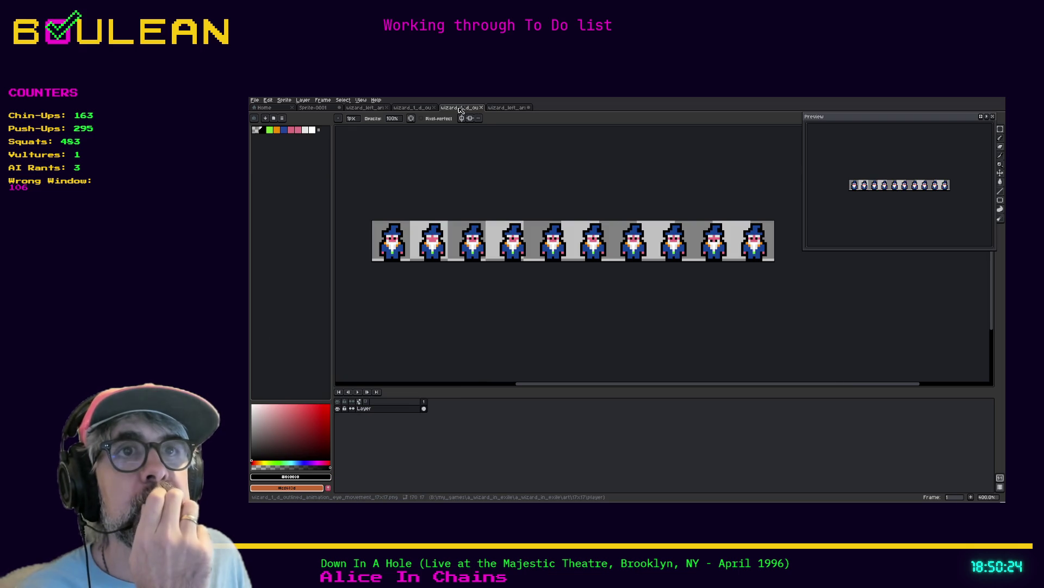
click(416, 108)
click(372, 108)
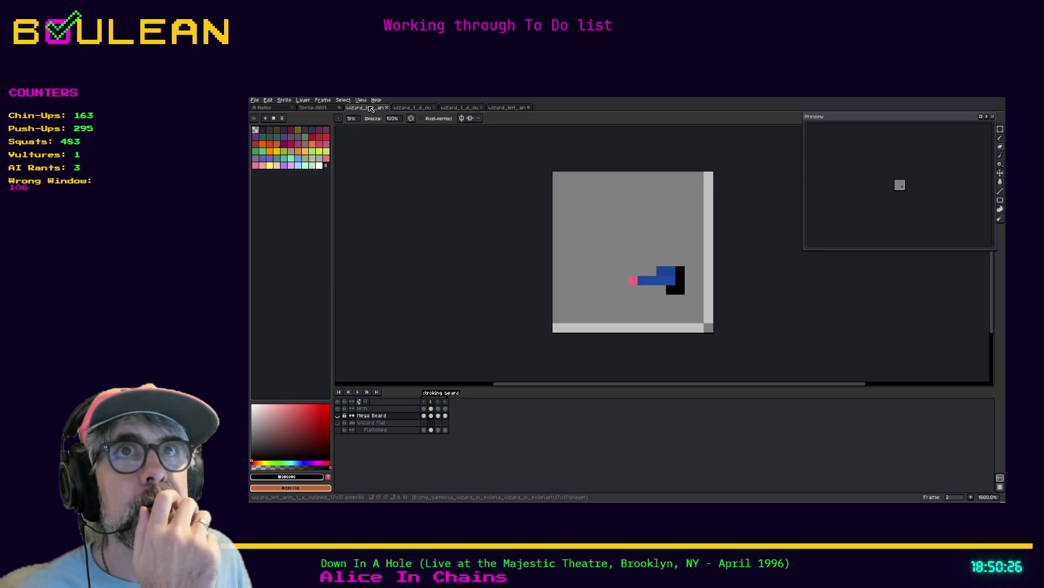
click(326, 108)
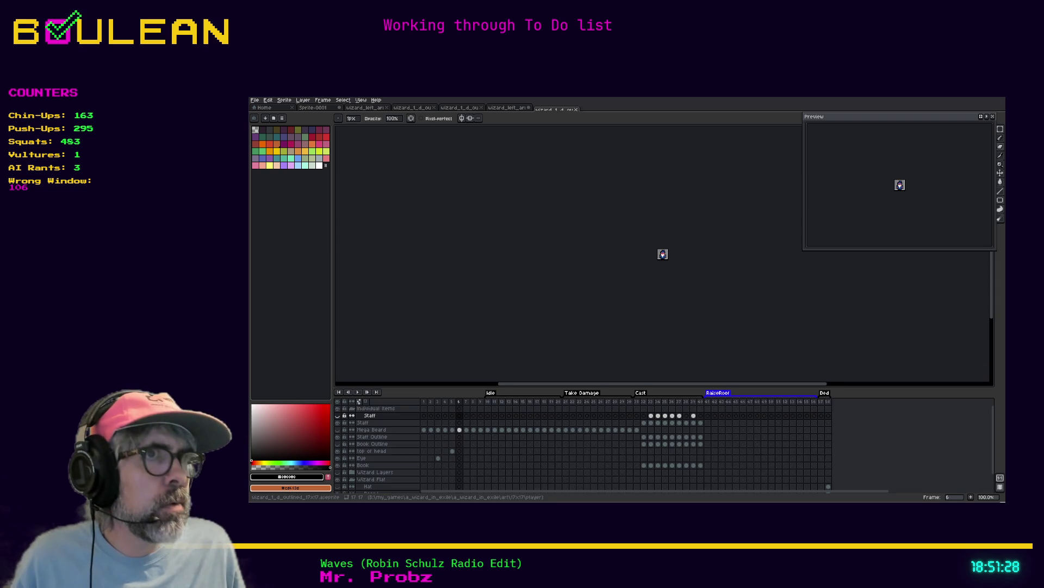
Zoom in, enlarge the timeline, jump to the Cast tag and play it through twice
scroll(659, 317, up, 5)
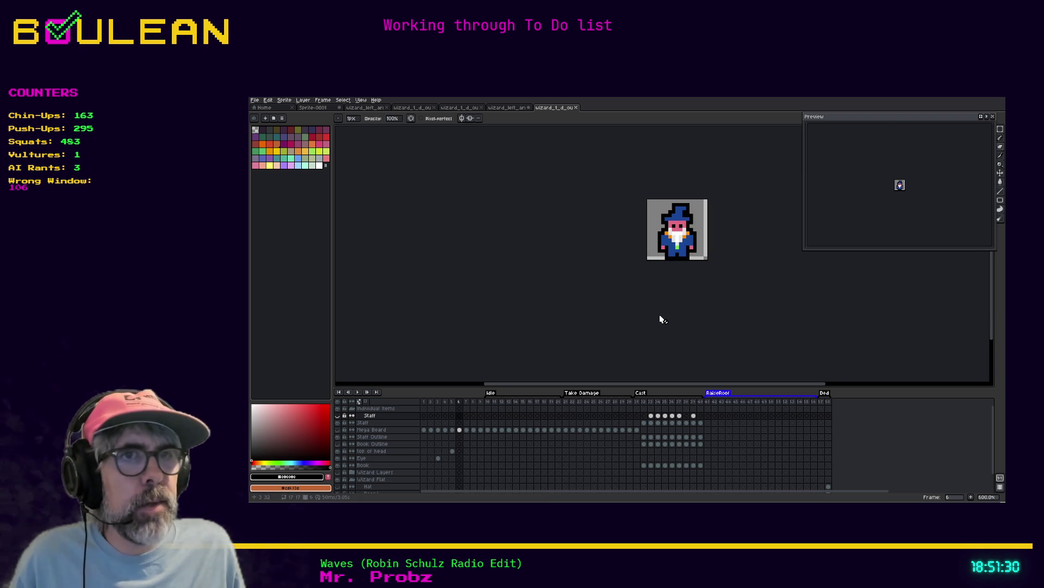
drag(548, 388, 549, 331)
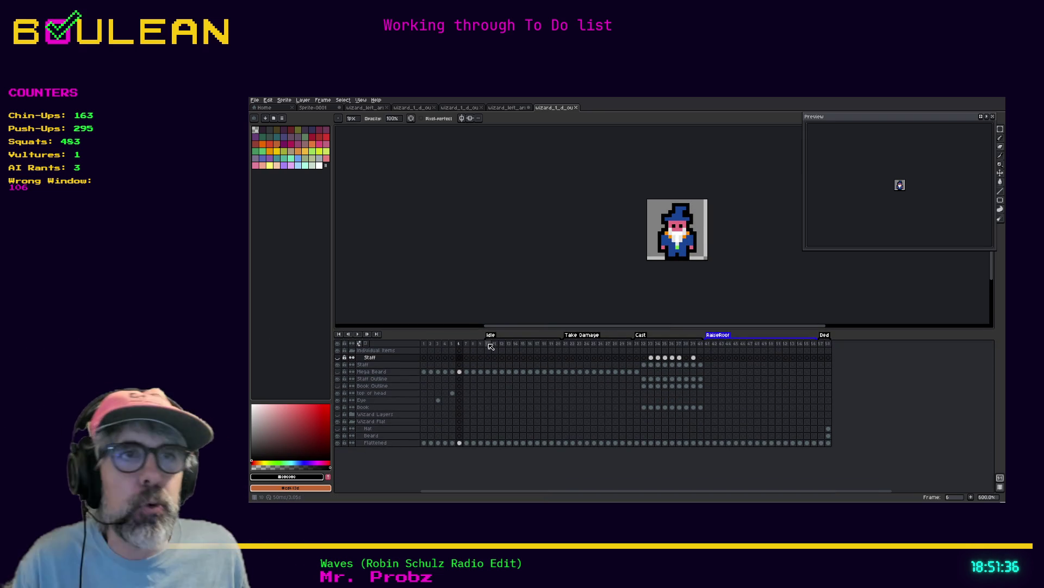
click(568, 344)
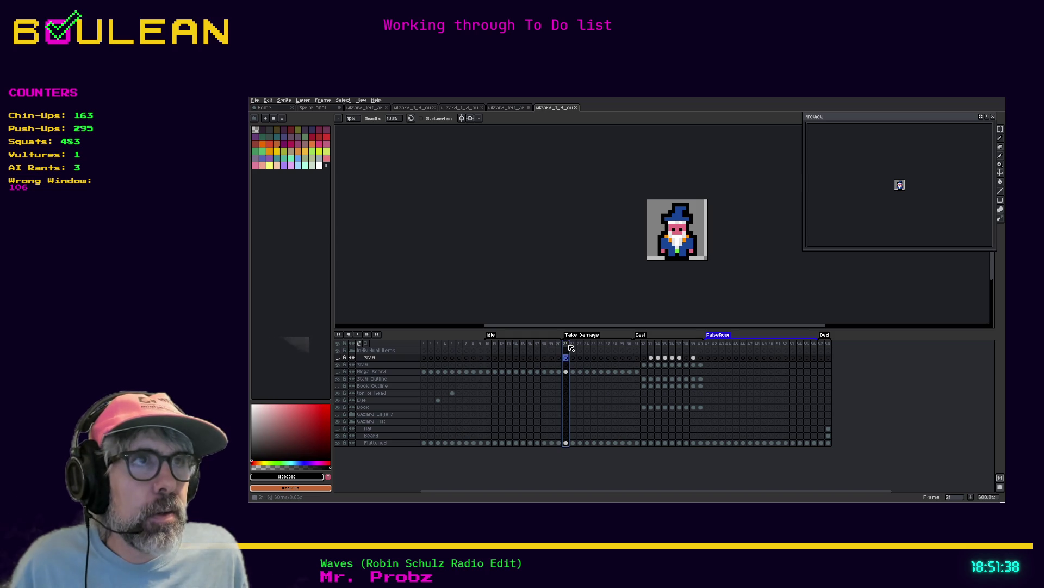
click(637, 344)
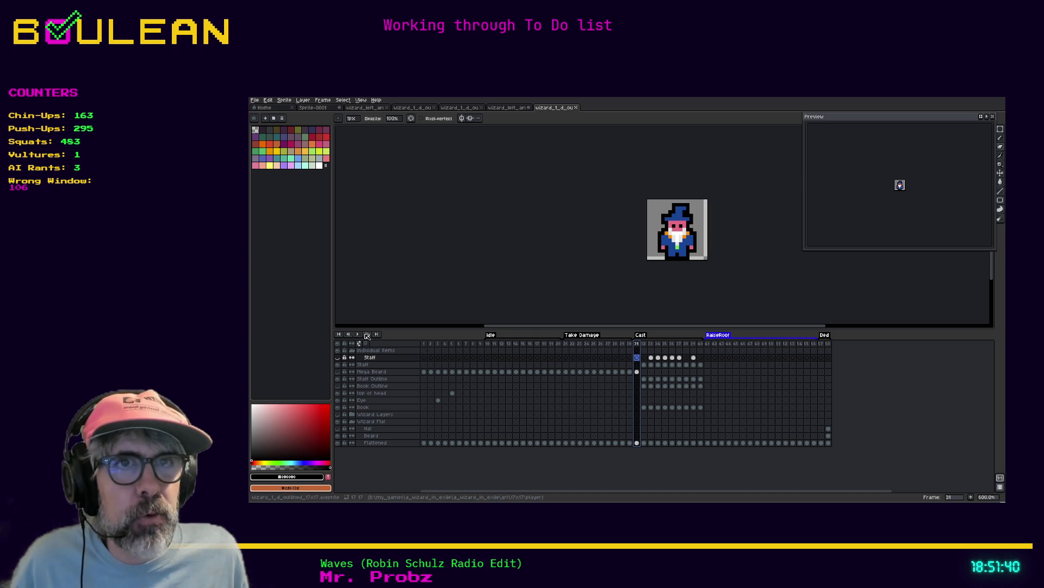
click(358, 335)
click(358, 335)
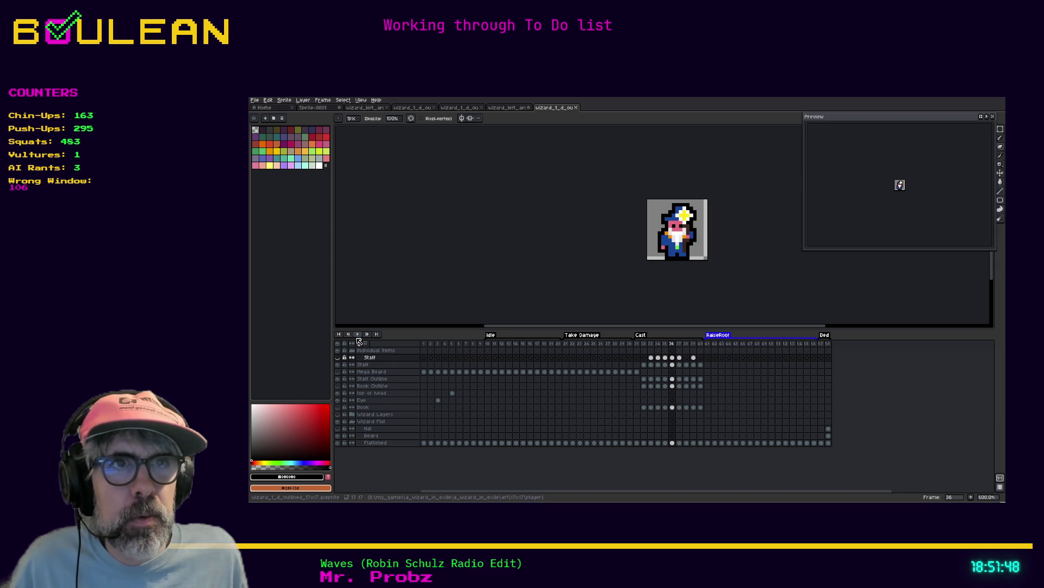
click(358, 335)
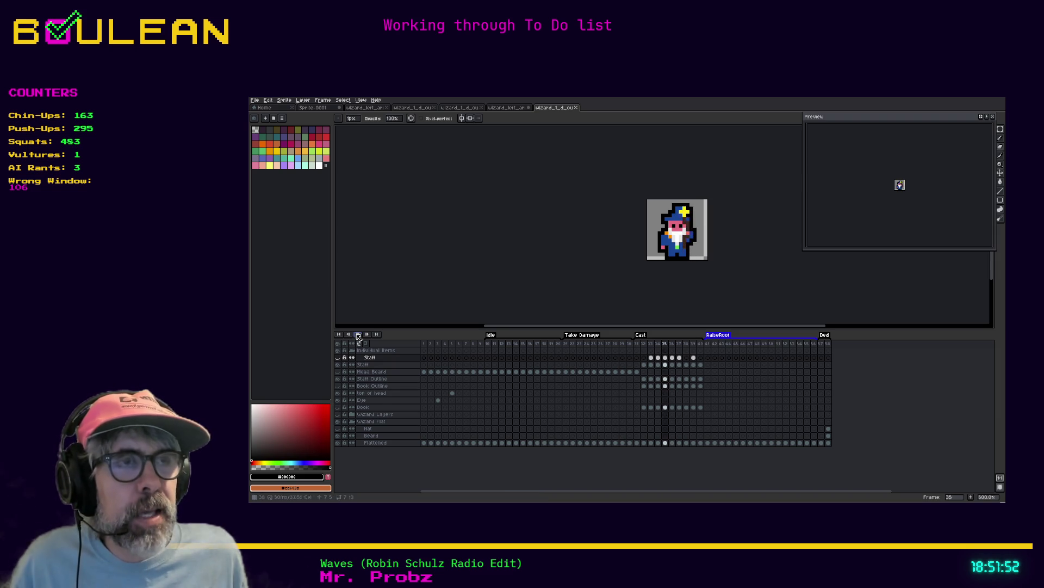
click(358, 334)
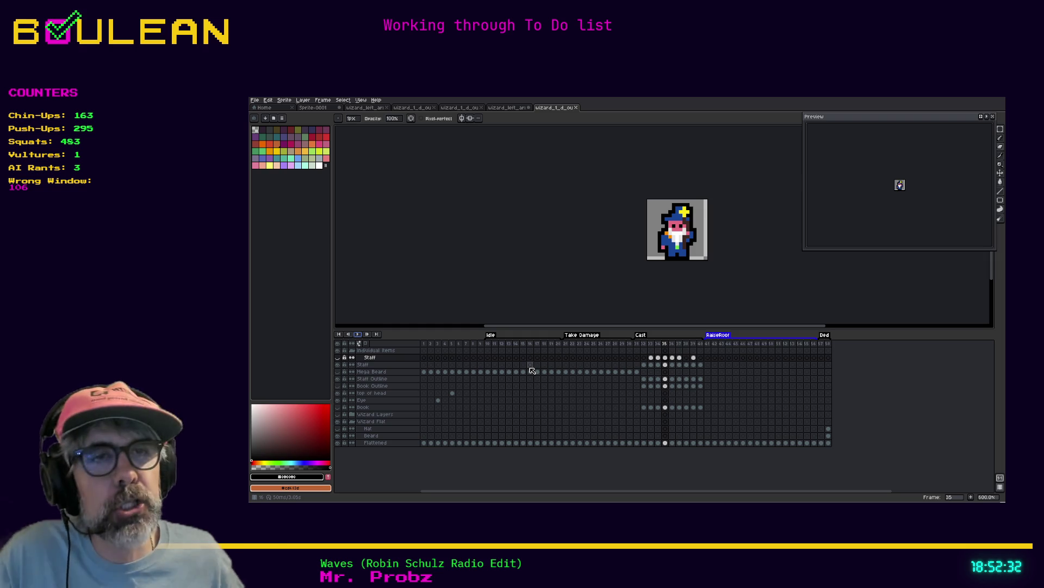
Inspect frames 10, 22, 42 and 44 across the Idle, Take Damage and RaiseRoof tags
click(492, 345)
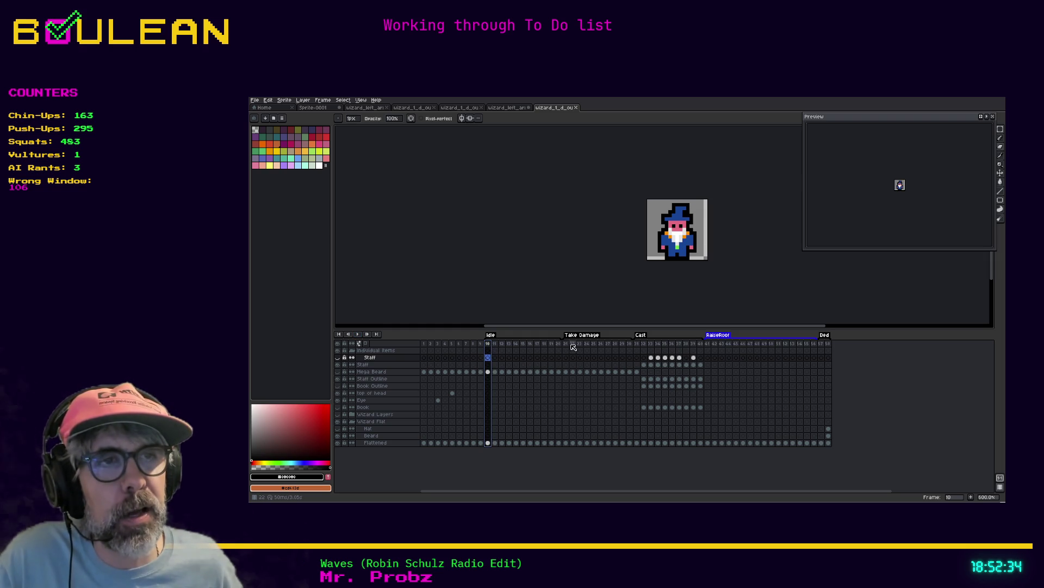
click(573, 344)
click(714, 348)
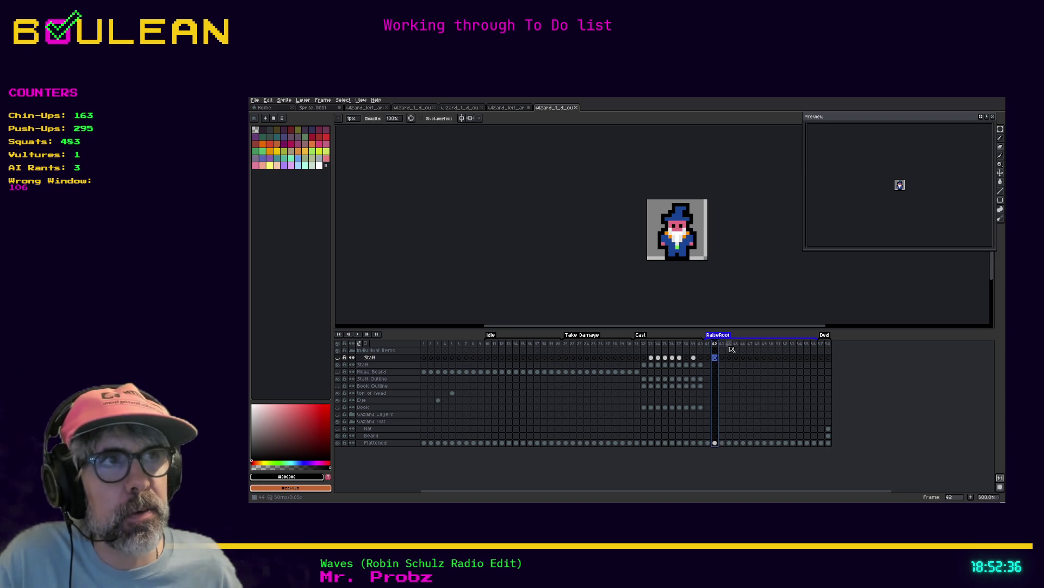
click(729, 349)
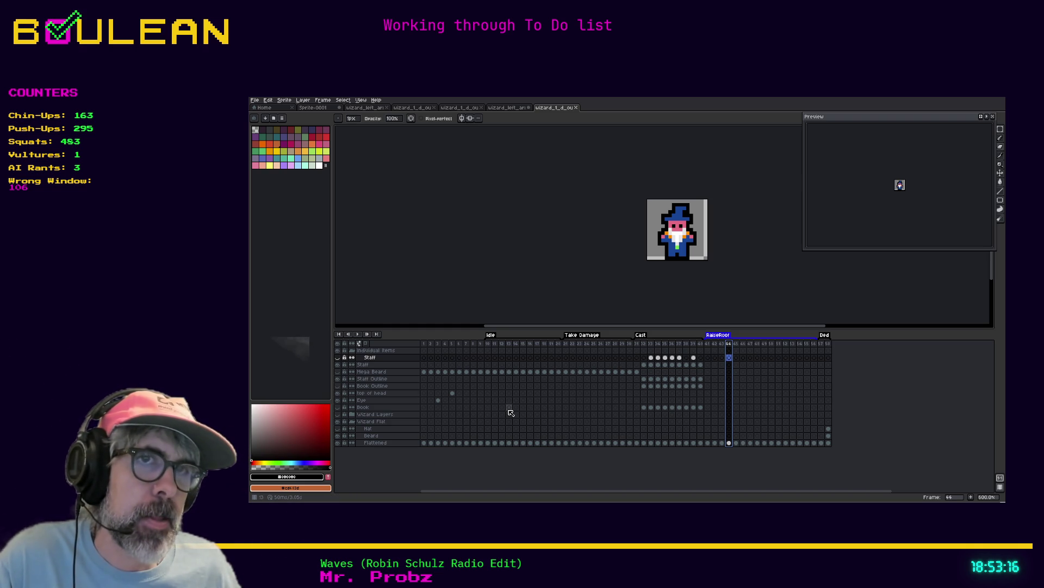
Step between frames 1–3, settle on frame 1, and open the File menu
click(424, 345)
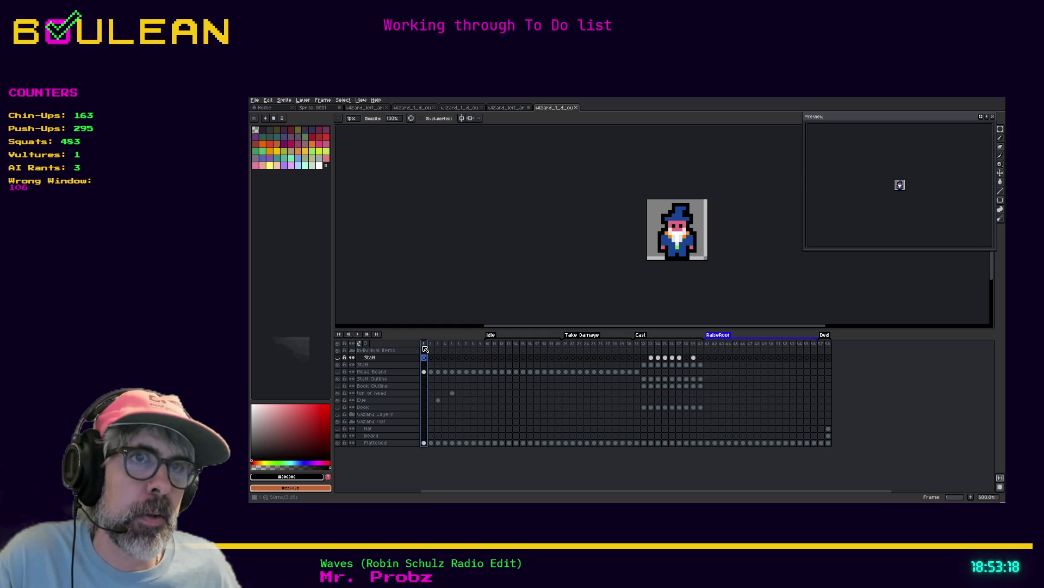
click(431, 344)
click(438, 345)
click(431, 345)
click(424, 345)
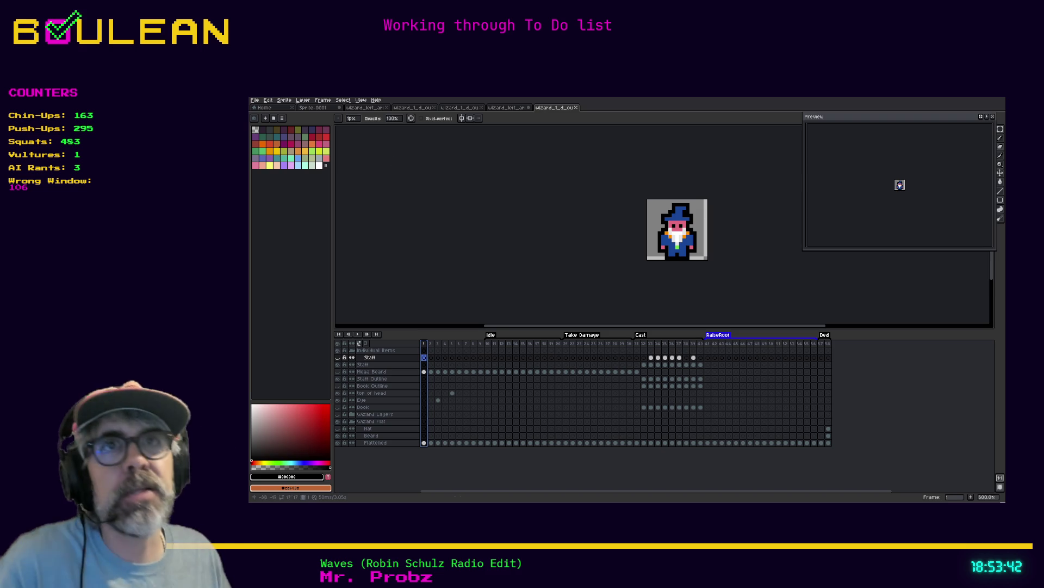
click(255, 100)
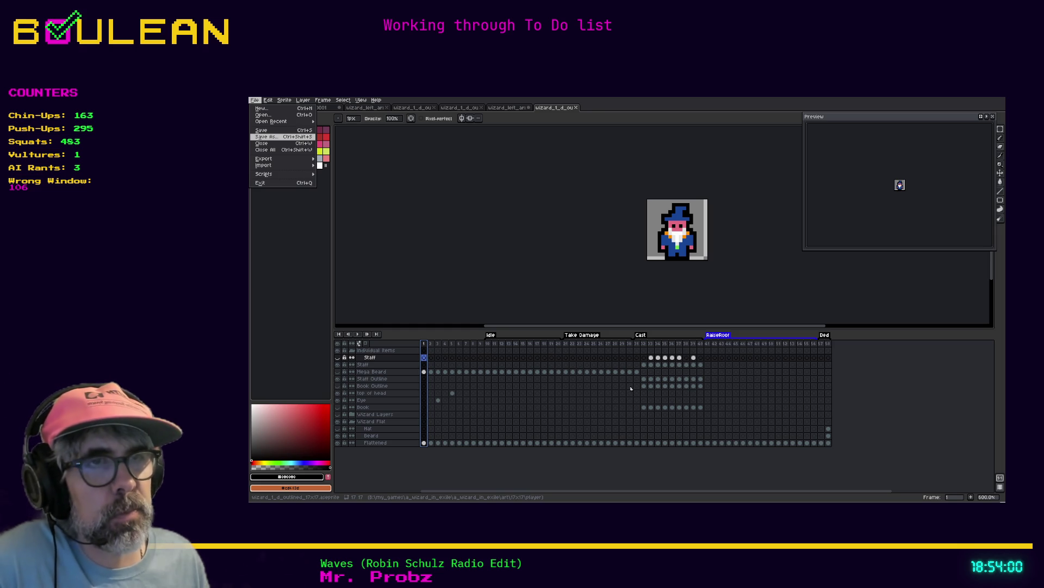
Save the wizard as a new copy and delete frames 2–58, keeping only frame 1
click(760, 407)
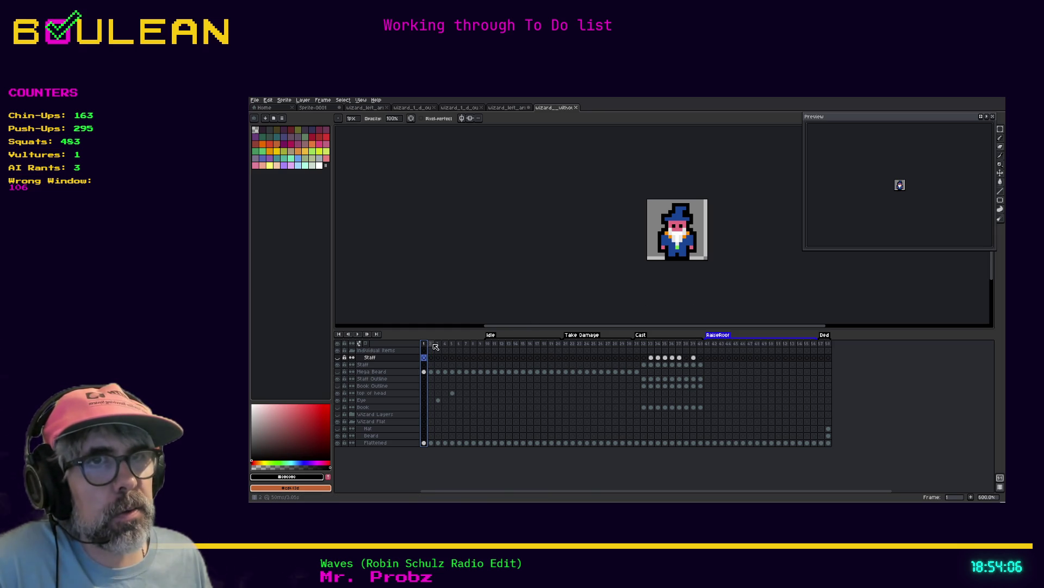
click(433, 344)
mouse_move(435, 346)
mouse_down()
mouse_move(653, 346)
mouse_move(840, 466)
mouse_up()
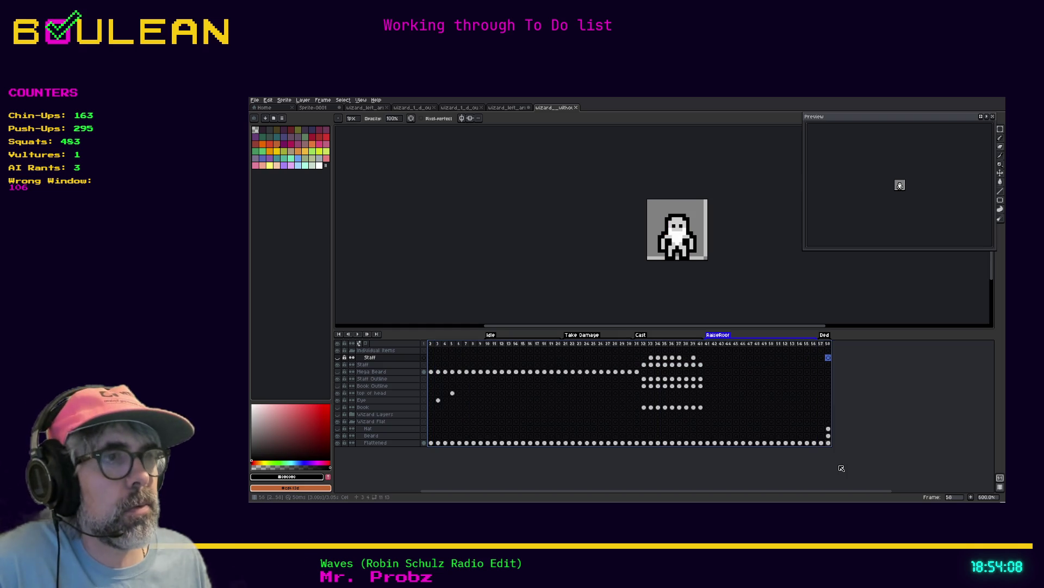
right_click(817, 347)
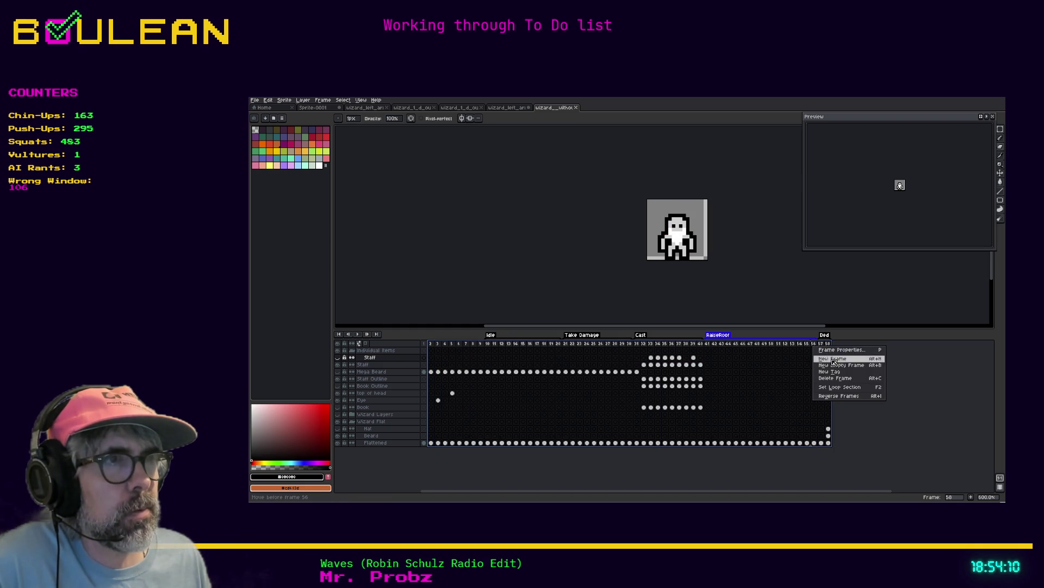
click(845, 379)
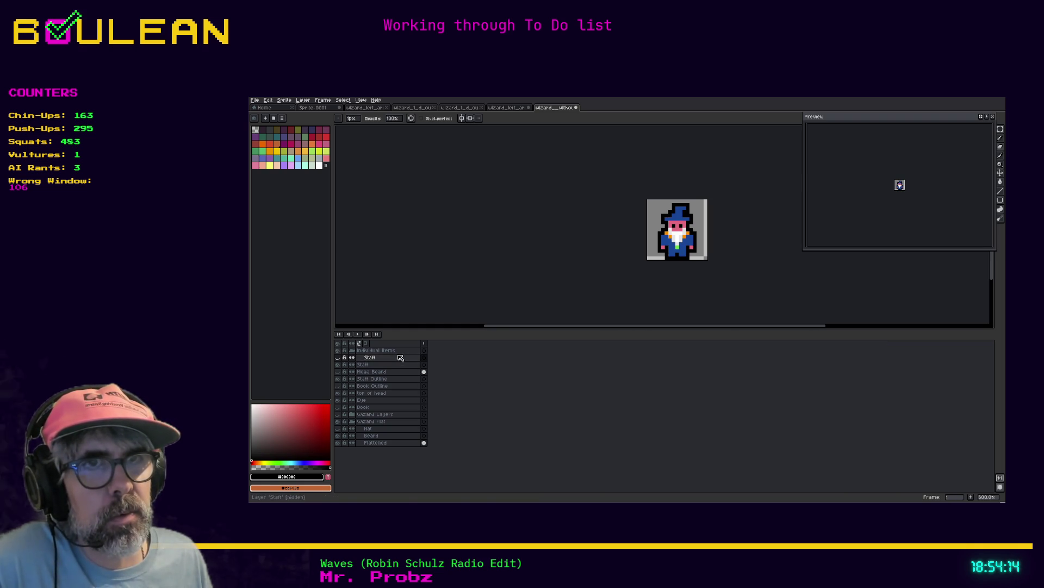
Delete the upper layers from Individual Items to Wizard Layers, keeping Wizard Flat and Flattened
drag(397, 435, 401, 351)
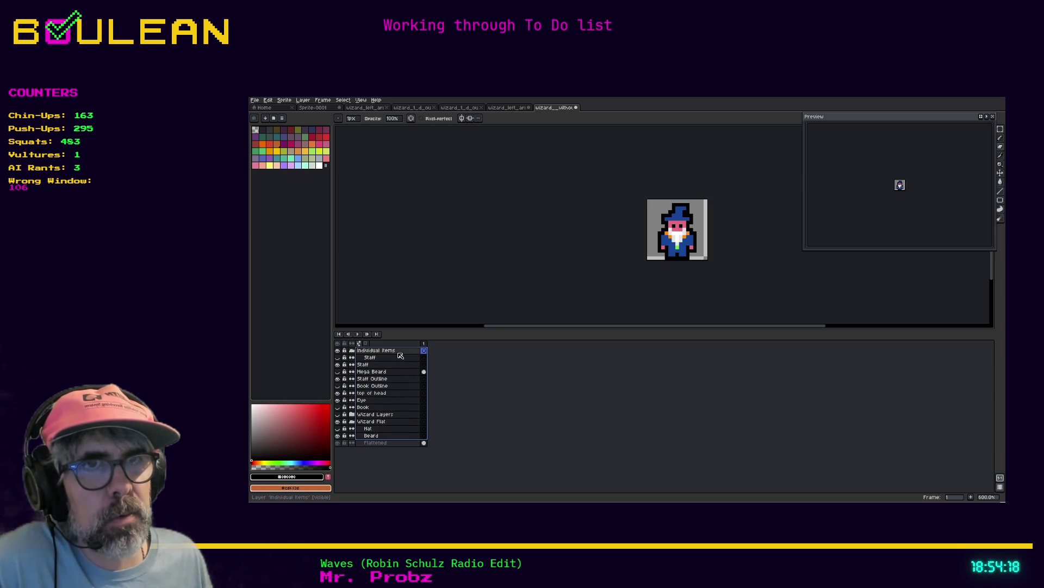
right_click(398, 353)
click(429, 372)
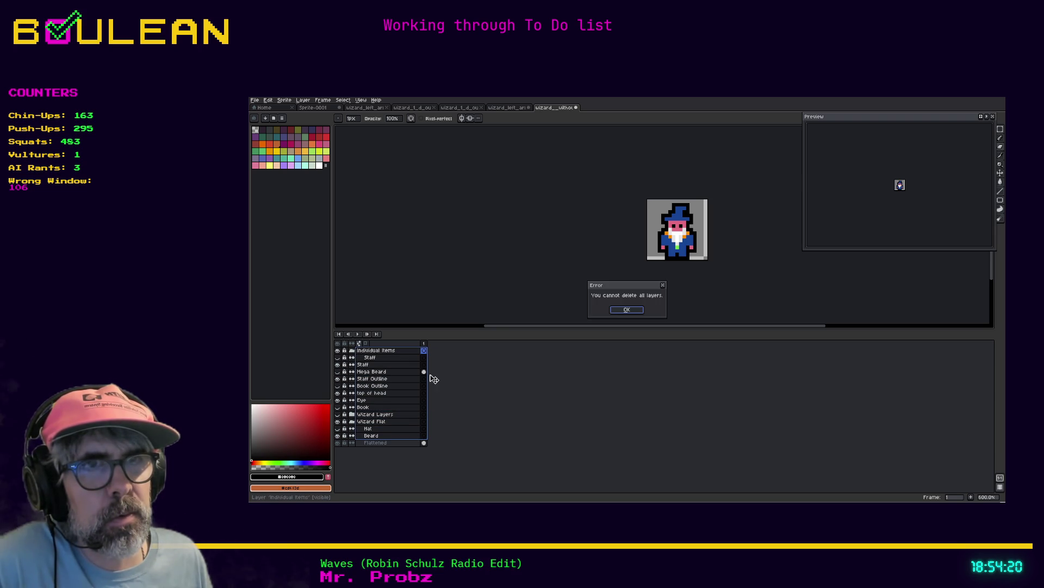
click(621, 315)
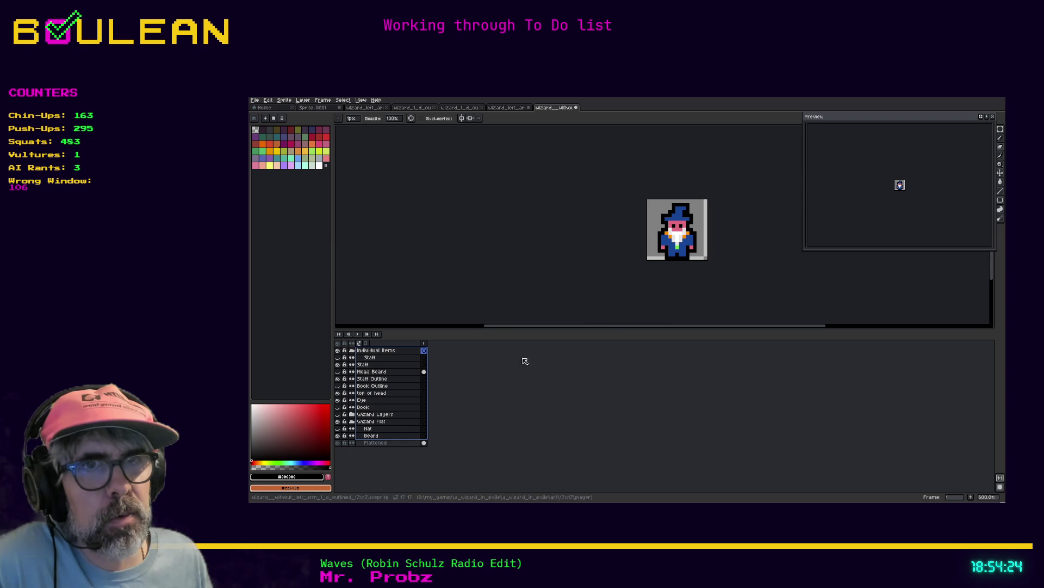
click(390, 415)
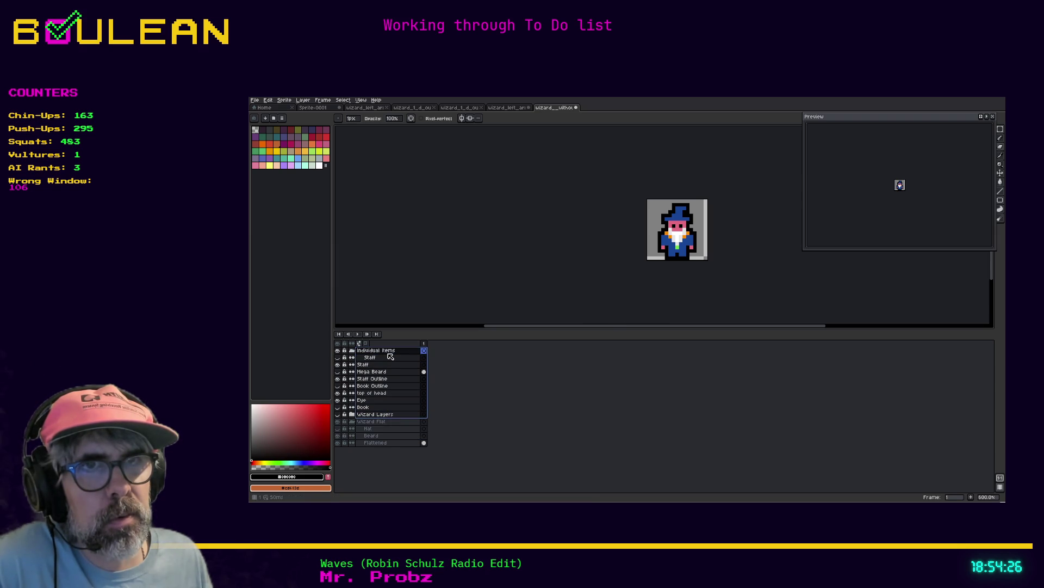
right_click(389, 353)
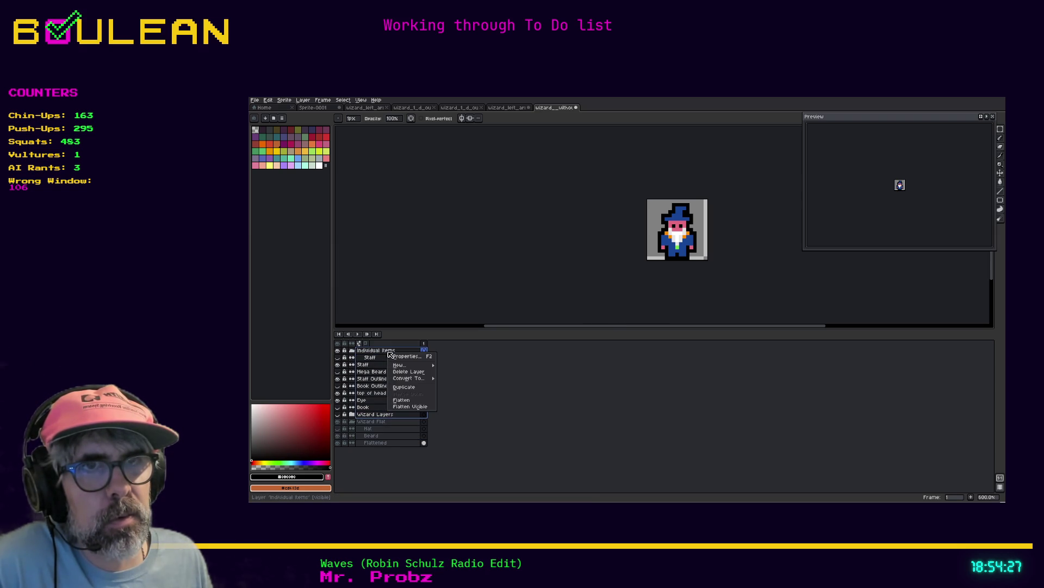
click(409, 371)
Erase the leftover right-side hand and arm pixels on the Flattened layer
click(392, 371)
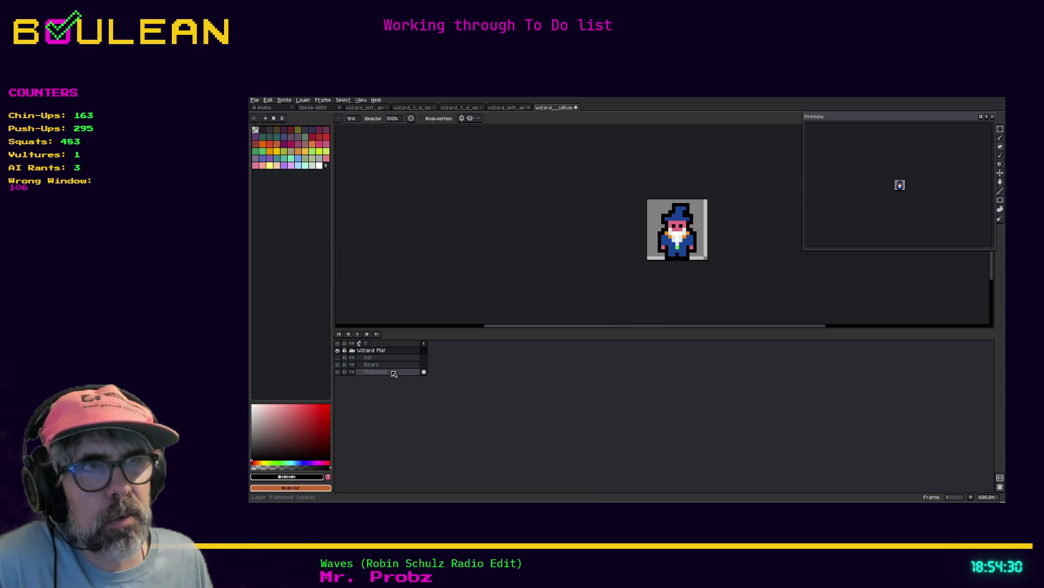
scroll(695, 229, up, 4)
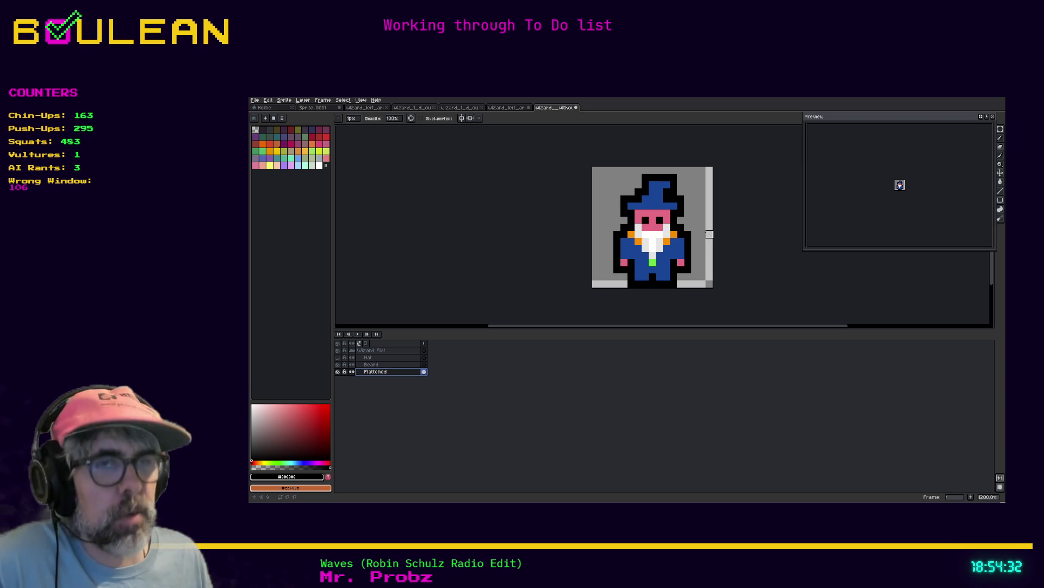
key(e)
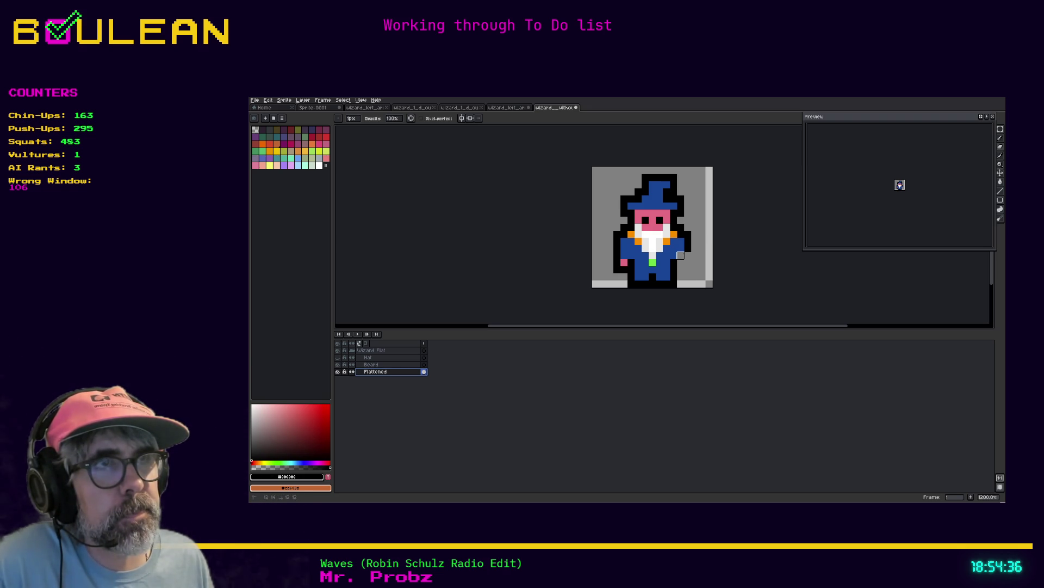
click(701, 270)
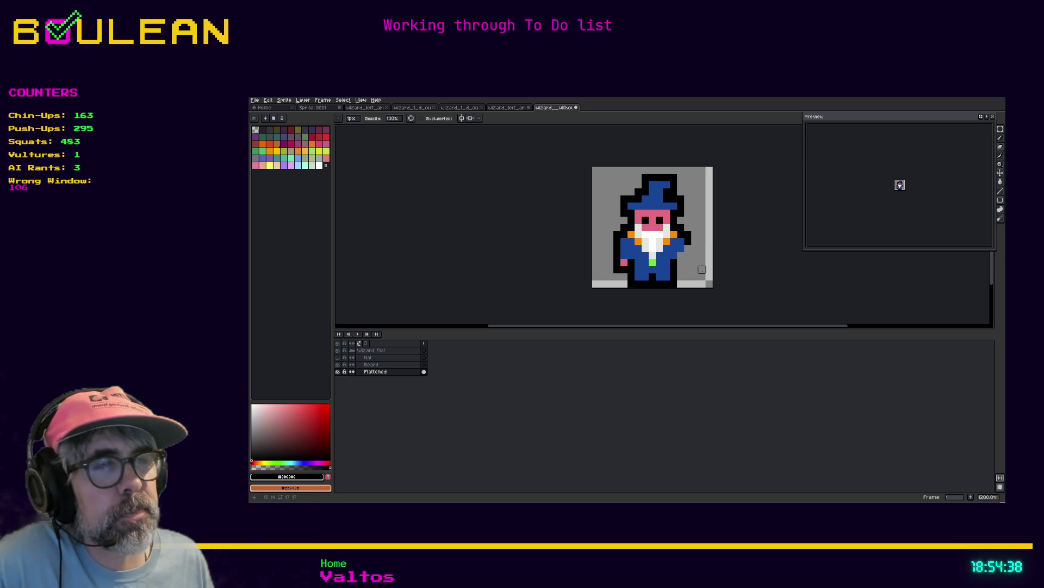
click(501, 108)
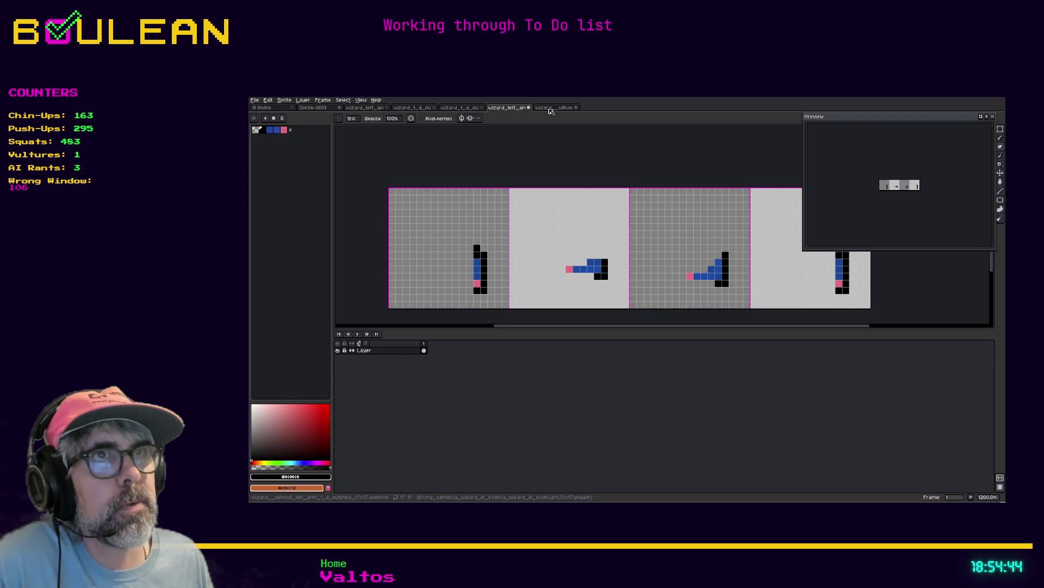
click(550, 109)
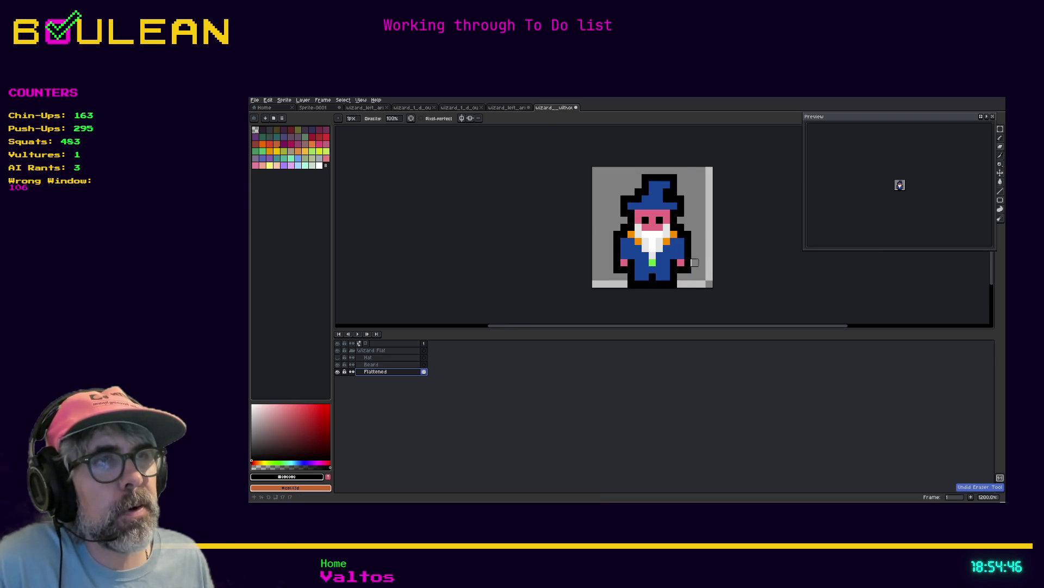
click(688, 263)
key(Return)
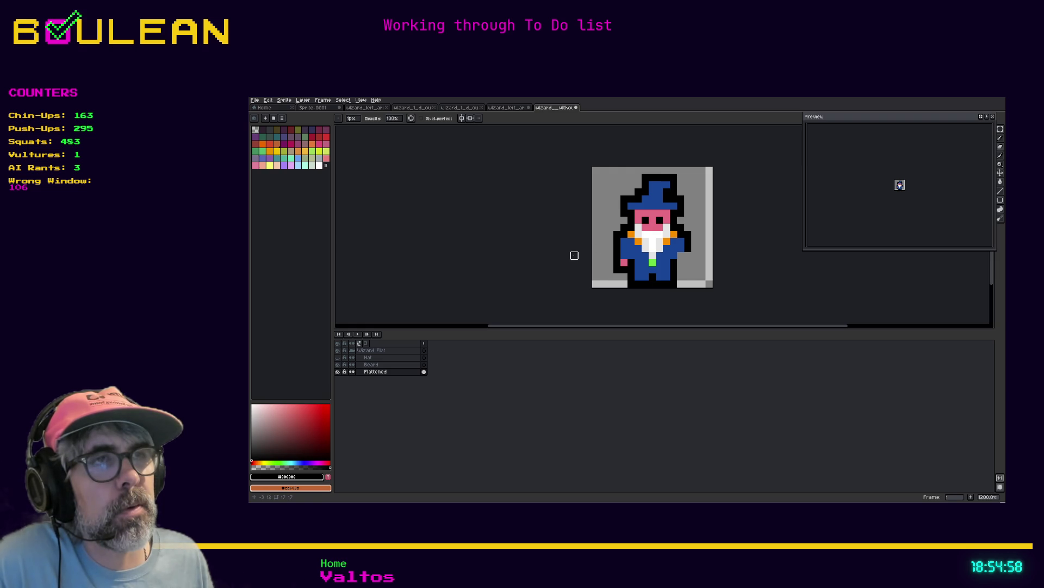
Save the edited wizard sprite file
key(v)
key(ctrl+s)
key(b)
click(254, 101)
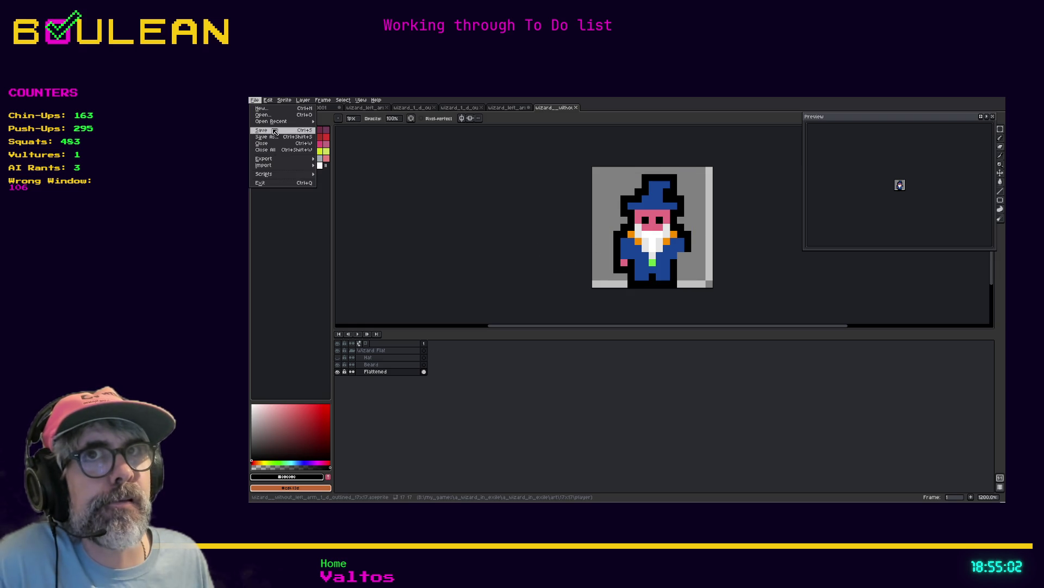
Export the armless wizard PNG resized to 200%, with an _x2 file-name suffix, into Godot's player art folder
mouse_move(287, 162)
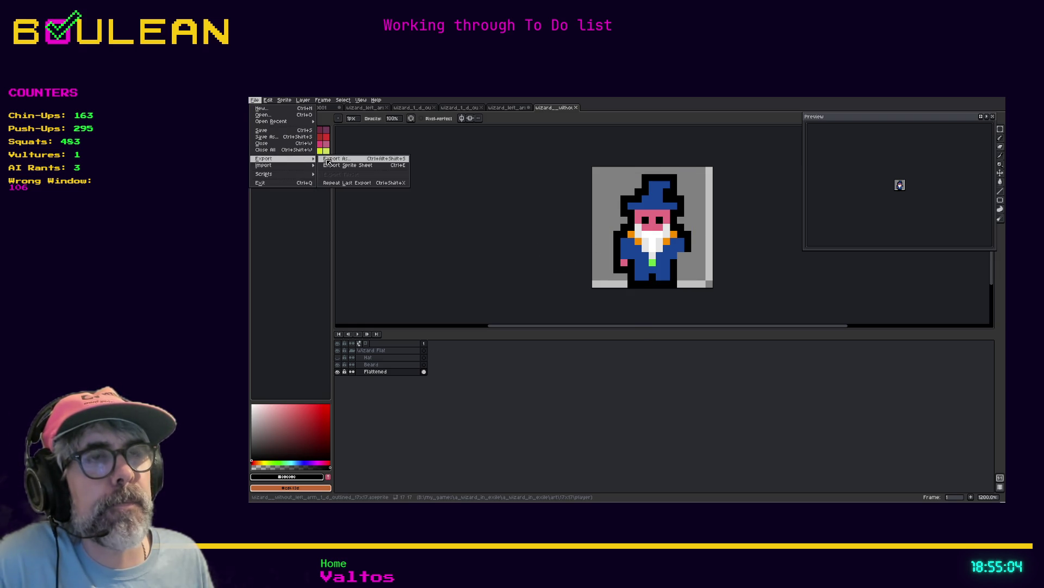
click(327, 161)
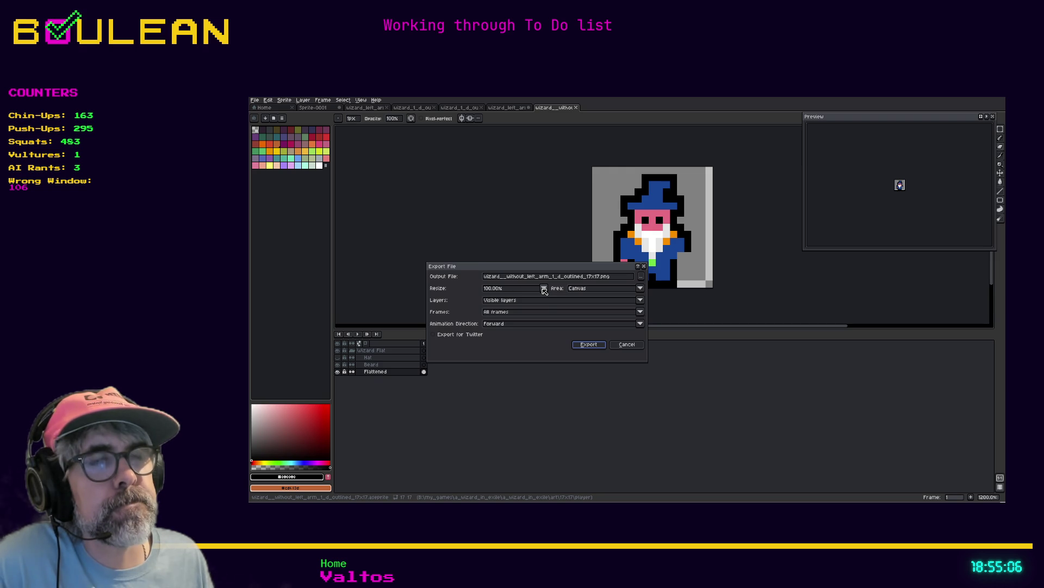
click(547, 290)
click(494, 315)
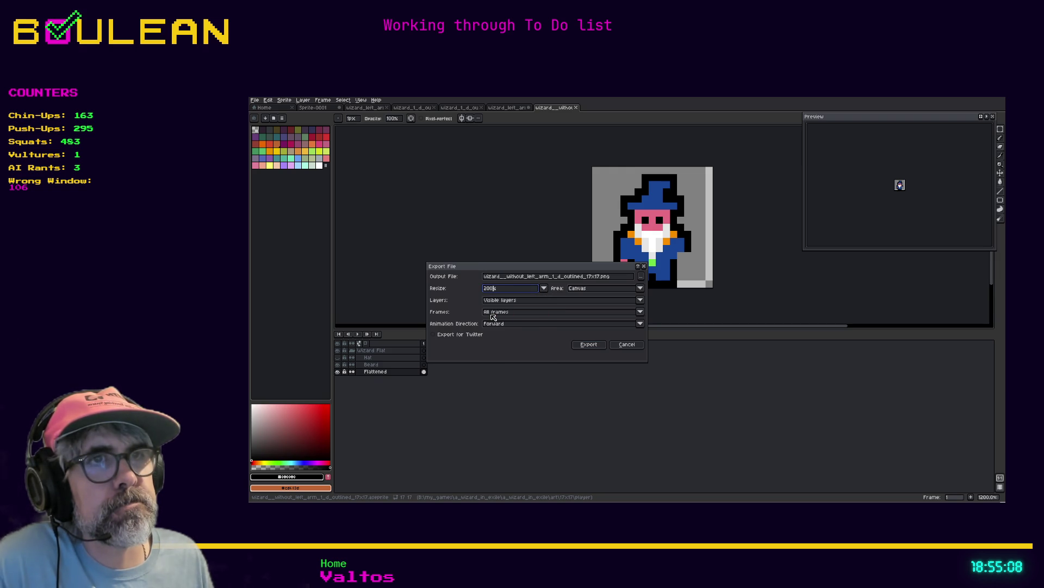
click(505, 276)
key(BackSpace)
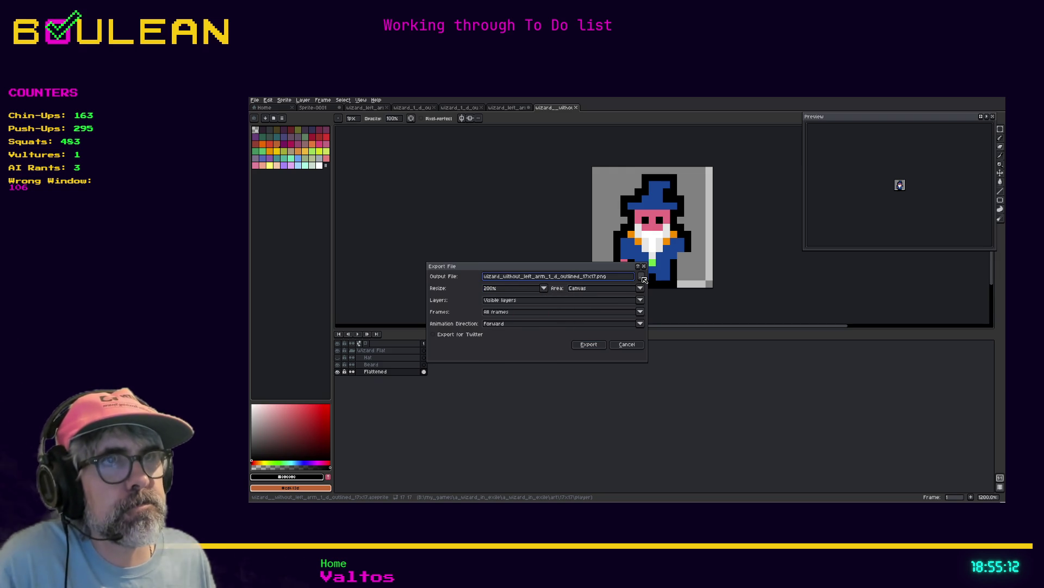
click(598, 276)
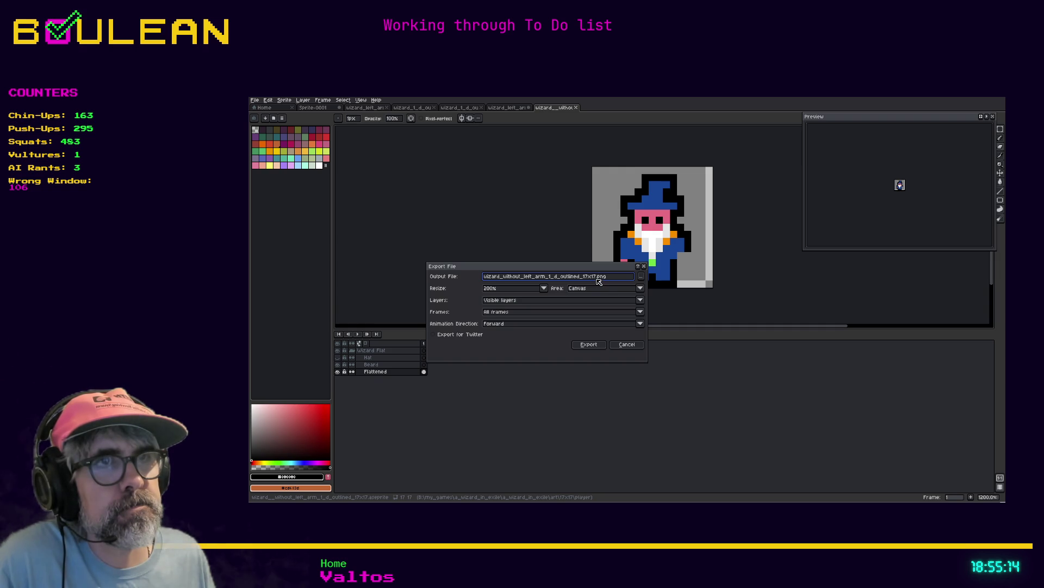
text(_x2)
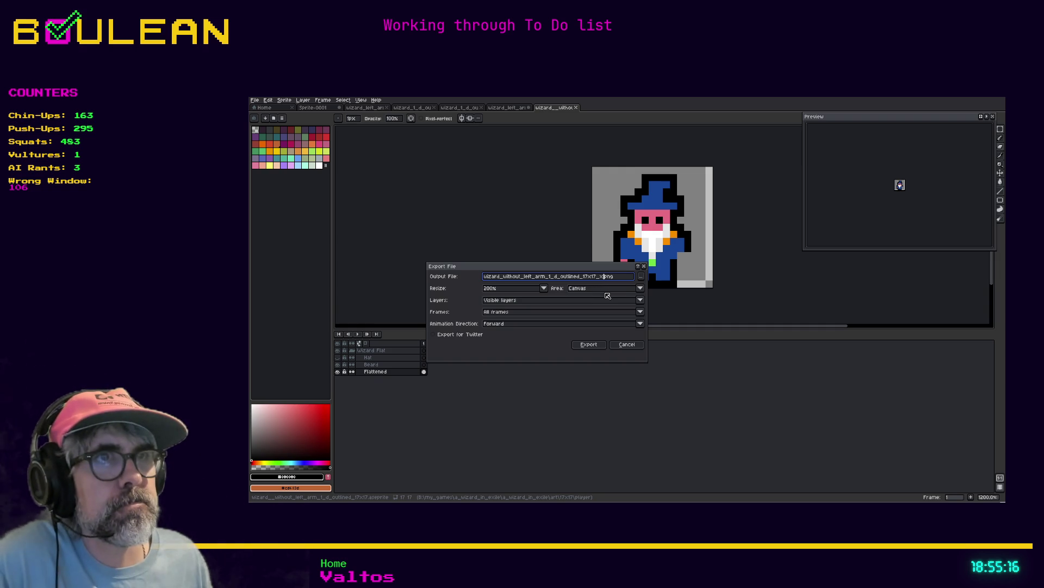
click(642, 277)
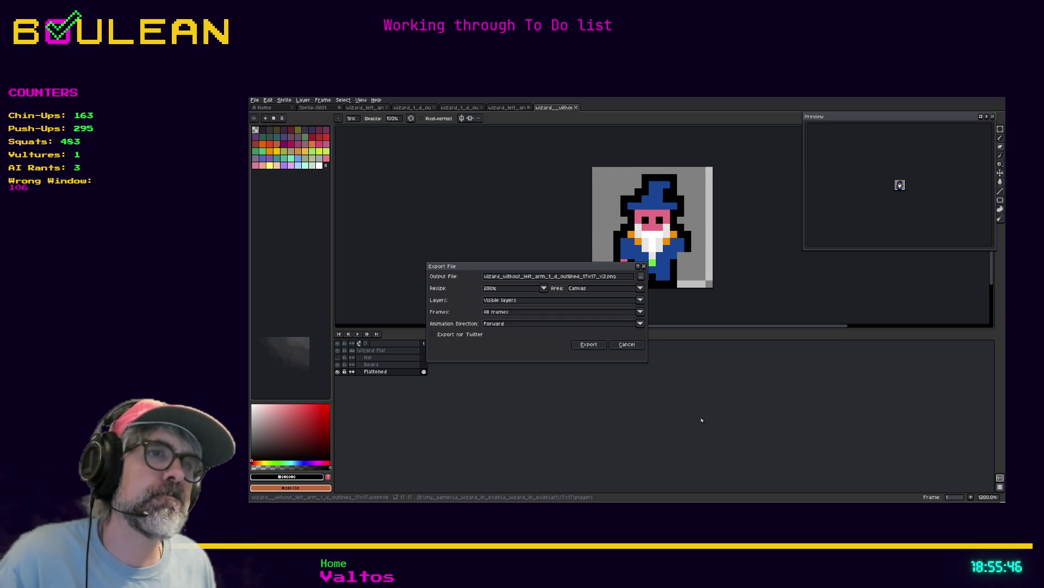
click(583, 345)
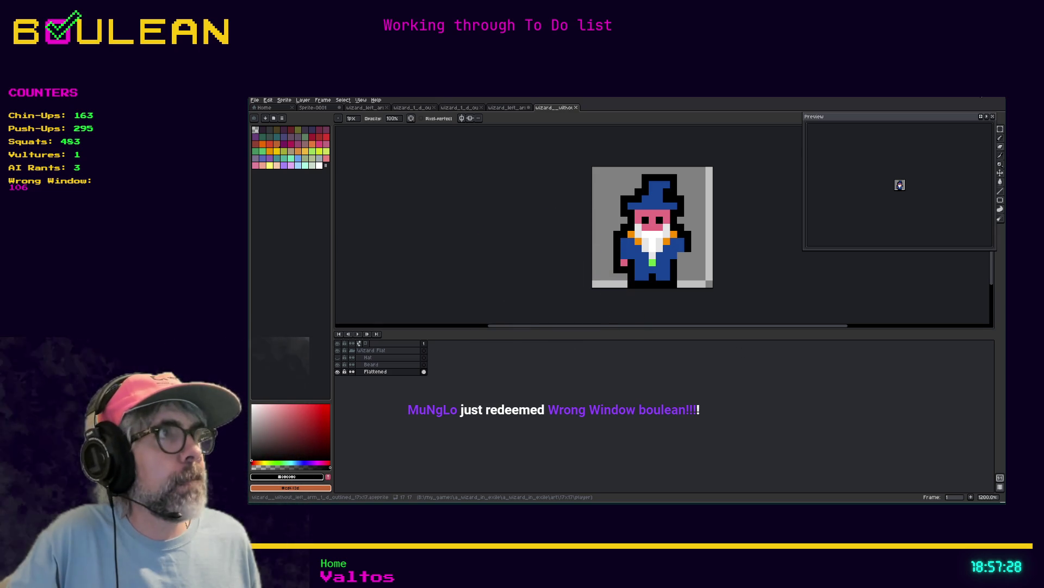
Switch from Aseprite back to the Godot editor showing the player scene
key(alt+Tab)
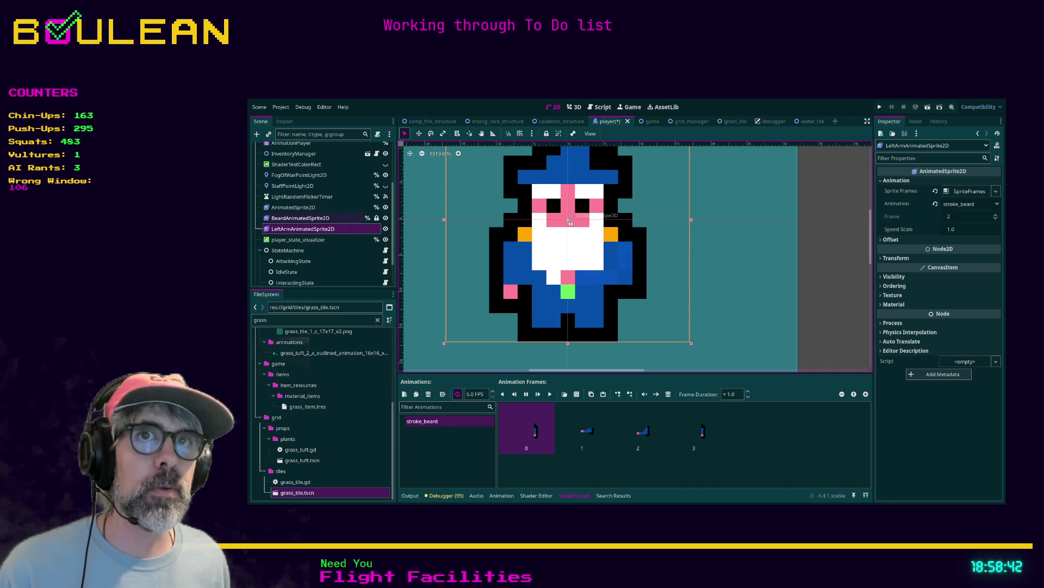
Preview the AnimatedSprite2D cast animation, stop it at frame 0, and go to the script editor
click(319, 209)
scroll(469, 452, up, 5)
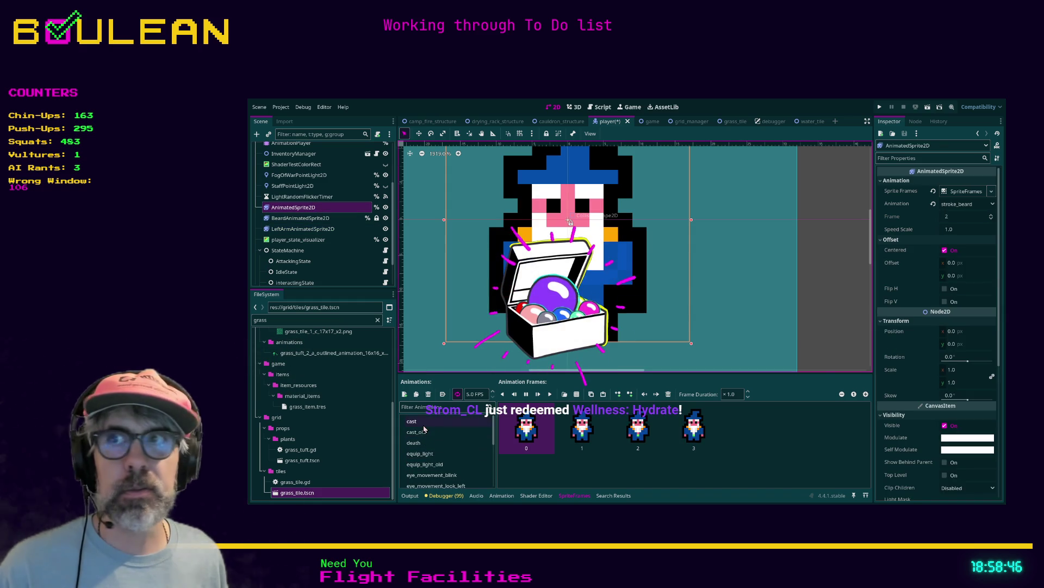
click(412, 421)
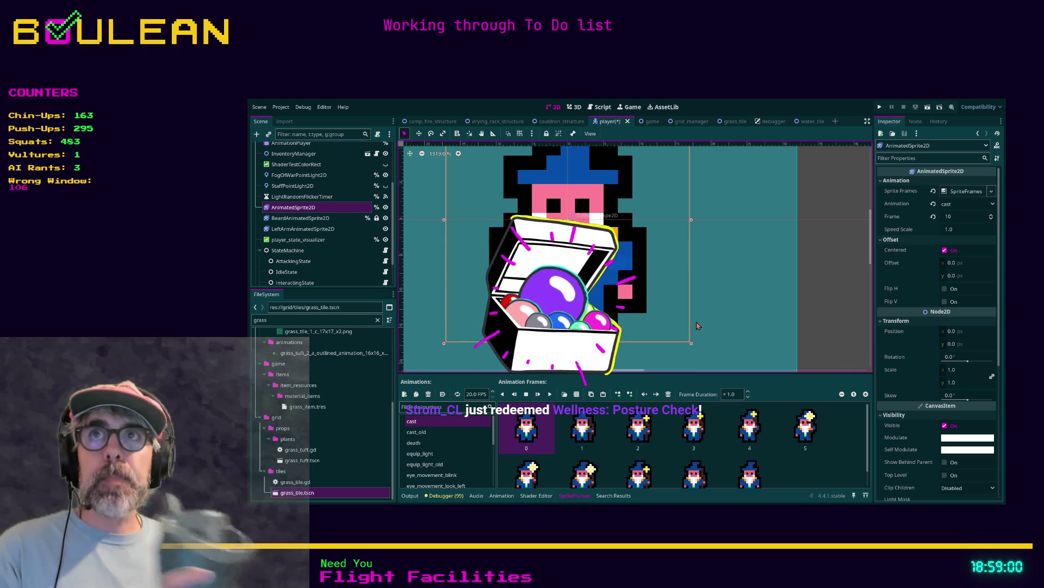
scroll(698, 326, up, 1)
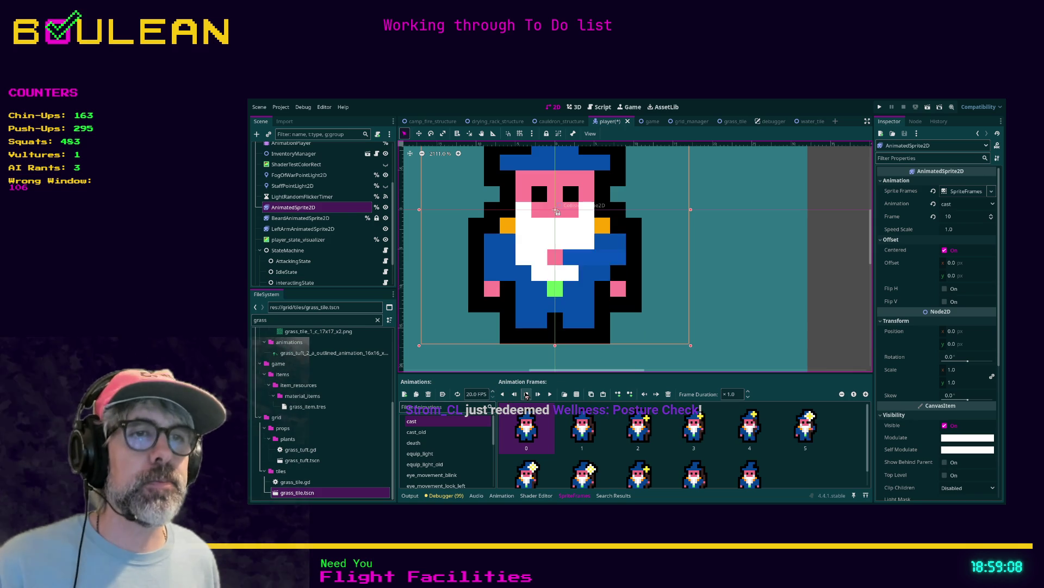
click(526, 396)
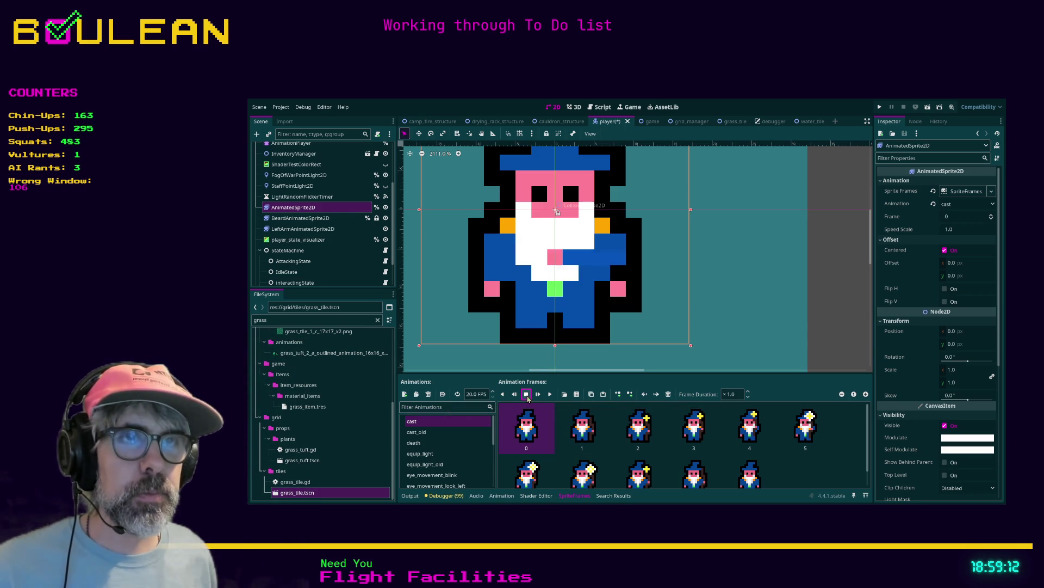
click(330, 228)
click(314, 208)
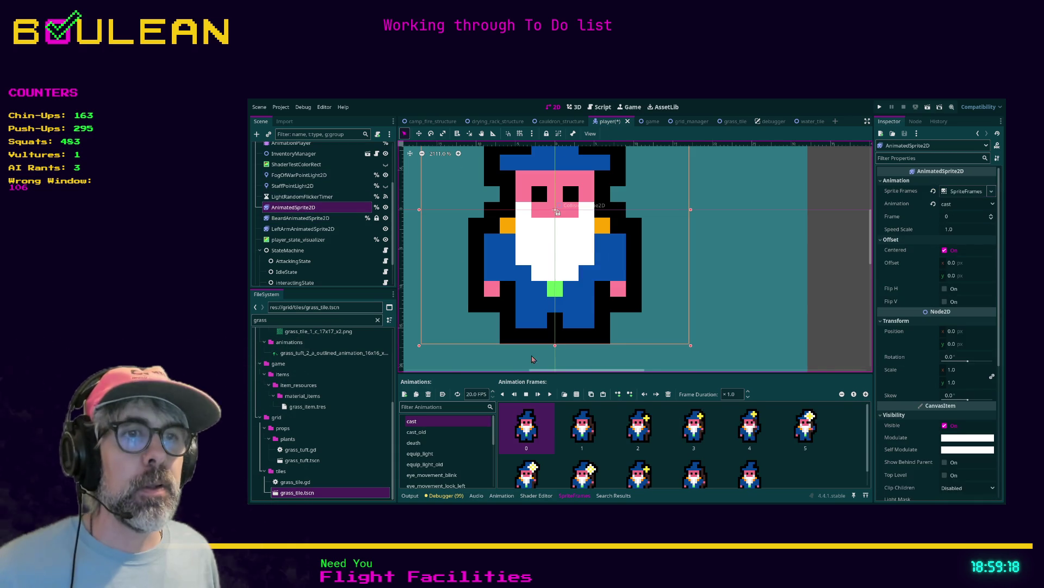
click(527, 393)
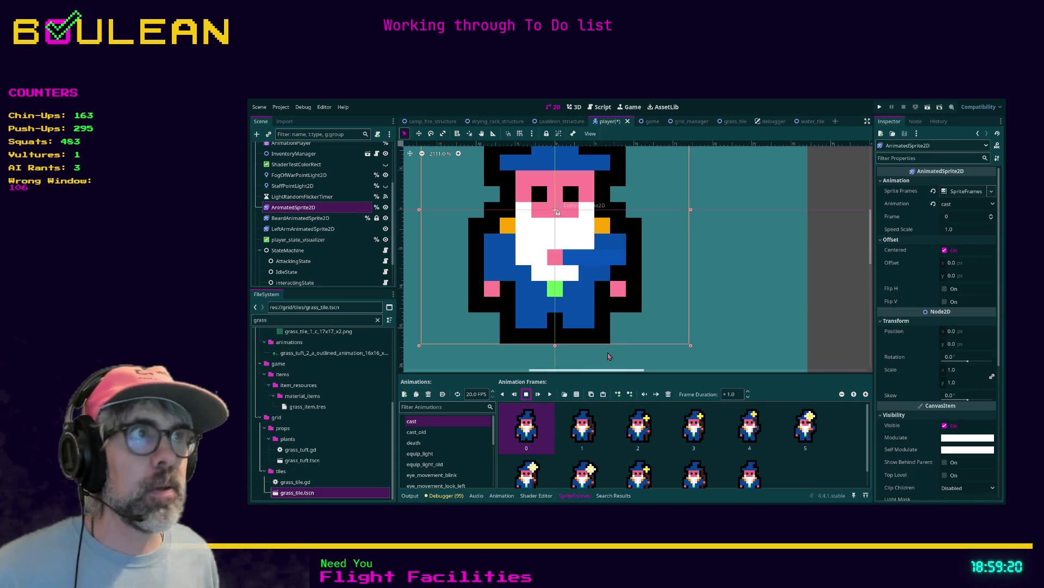
click(599, 107)
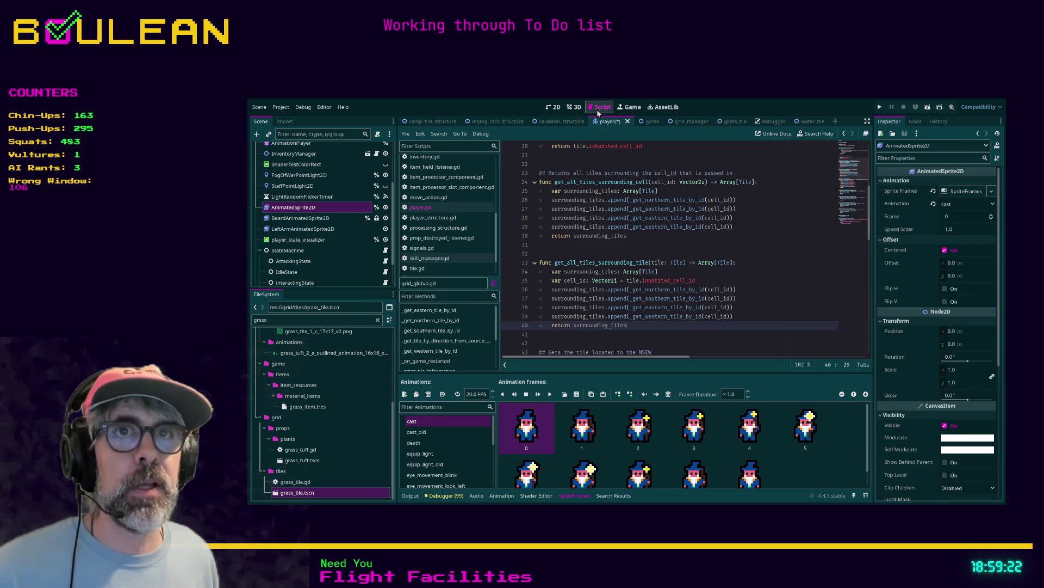
Search player.gd for animated_sprite and jump to the animated_sprite_2d declaration on line 171
click(630, 254)
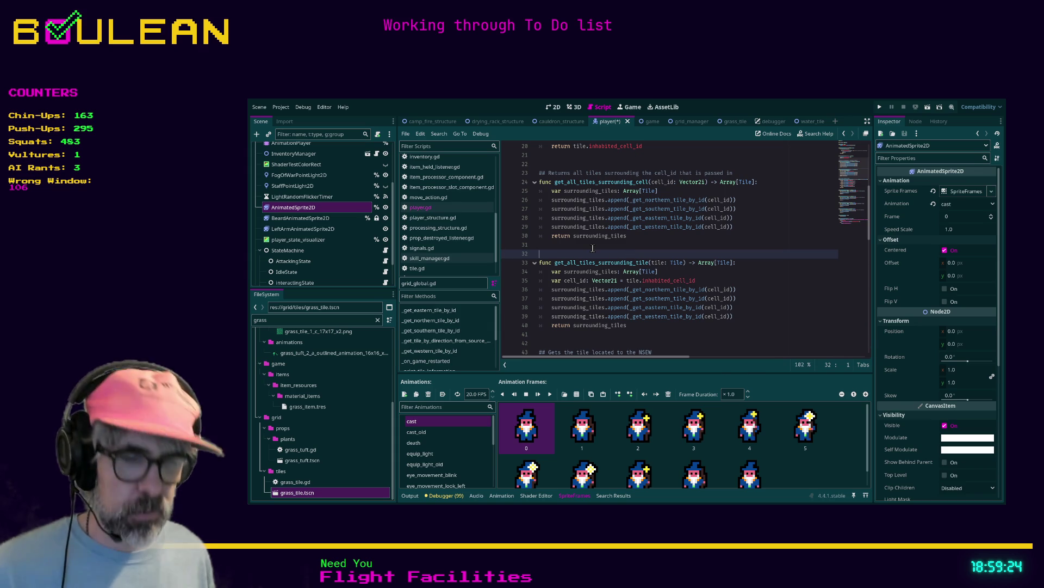
key(ctrl+f)
text(animated_spri)
scroll(593, 247, up, 10)
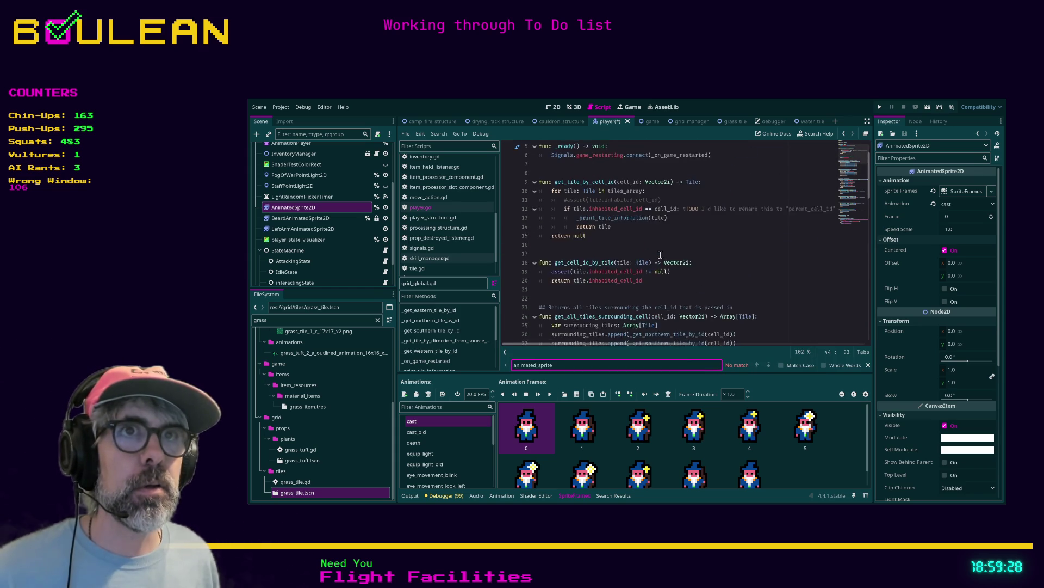
click(627, 207)
scroll(626, 206, down, 1)
scroll(627, 206, up, 1)
key(ctrl+f)
text(anim)
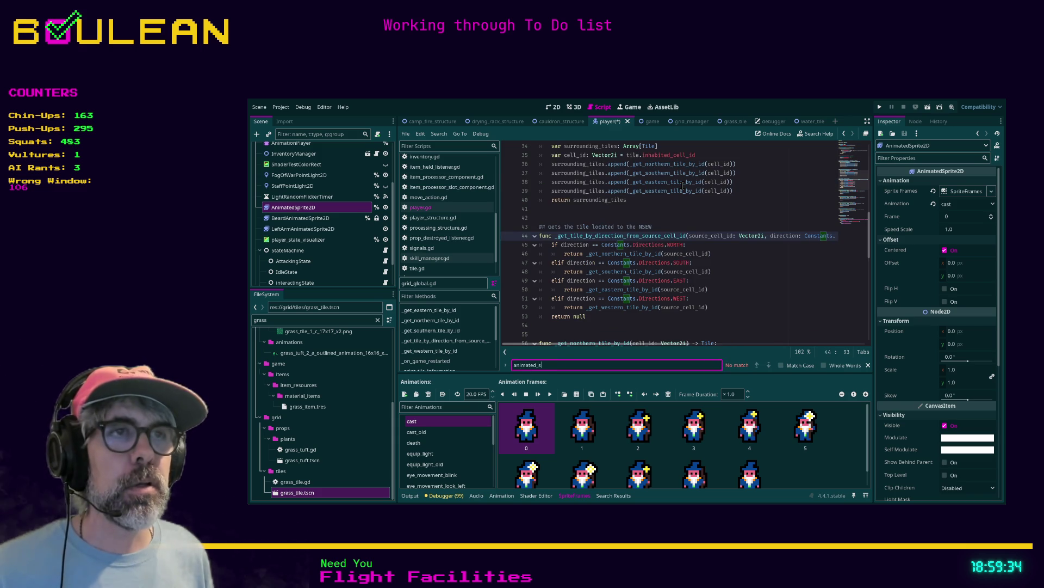
key(Return)
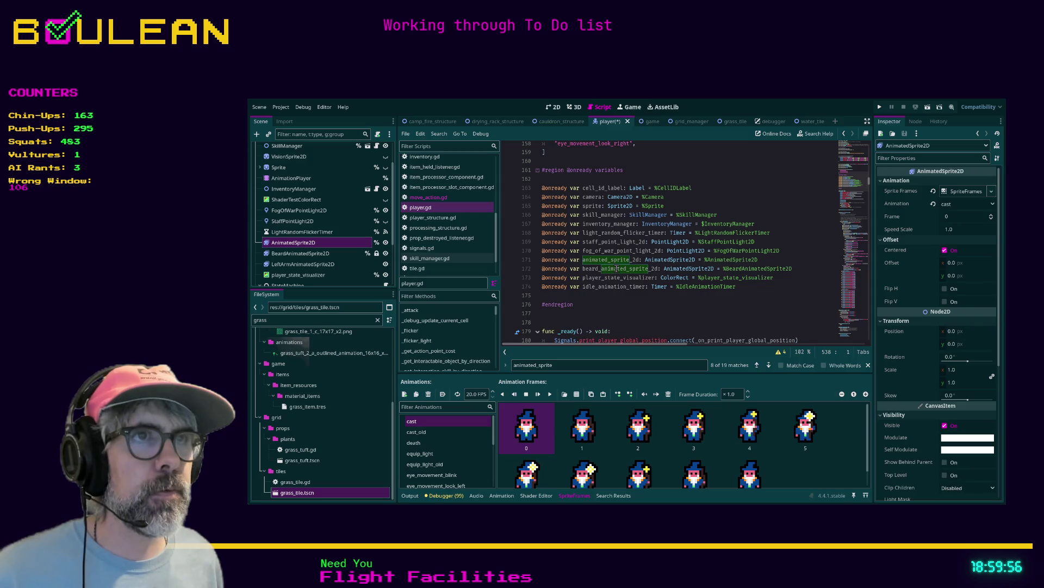
key(Return)
click(582, 262)
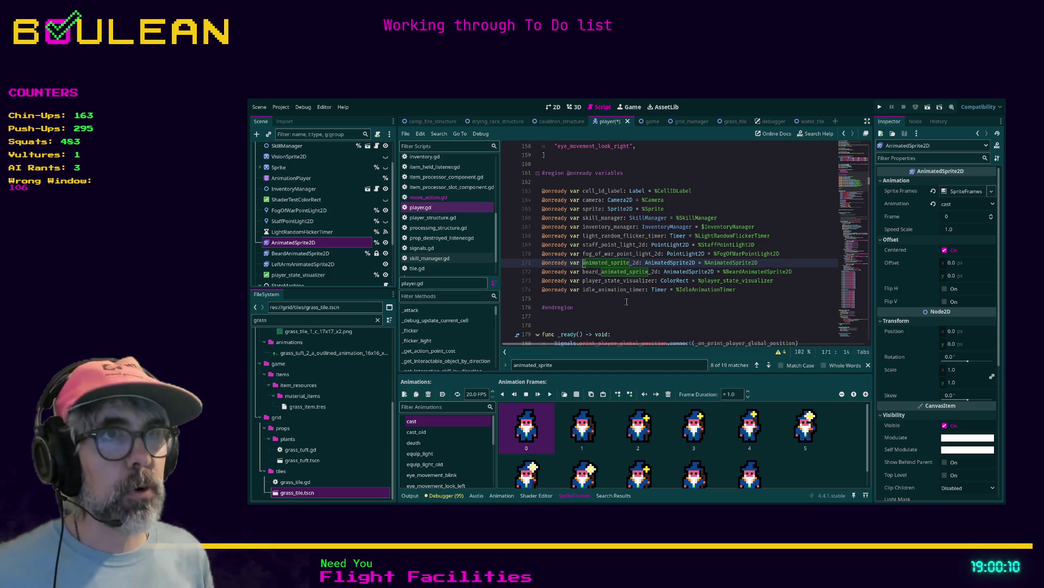
Rename the node to PlayerAnimatedSprite2D and its line-171 variable to player_animated_sprite_2d
text(player_)
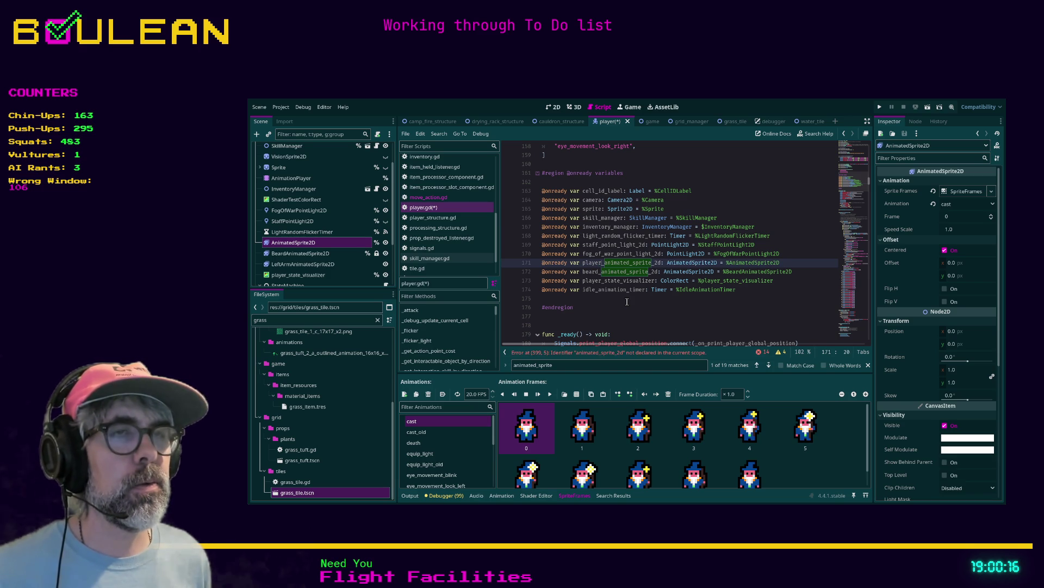
key(BackSpace)
key(BackSpace)
key(BackSpace)
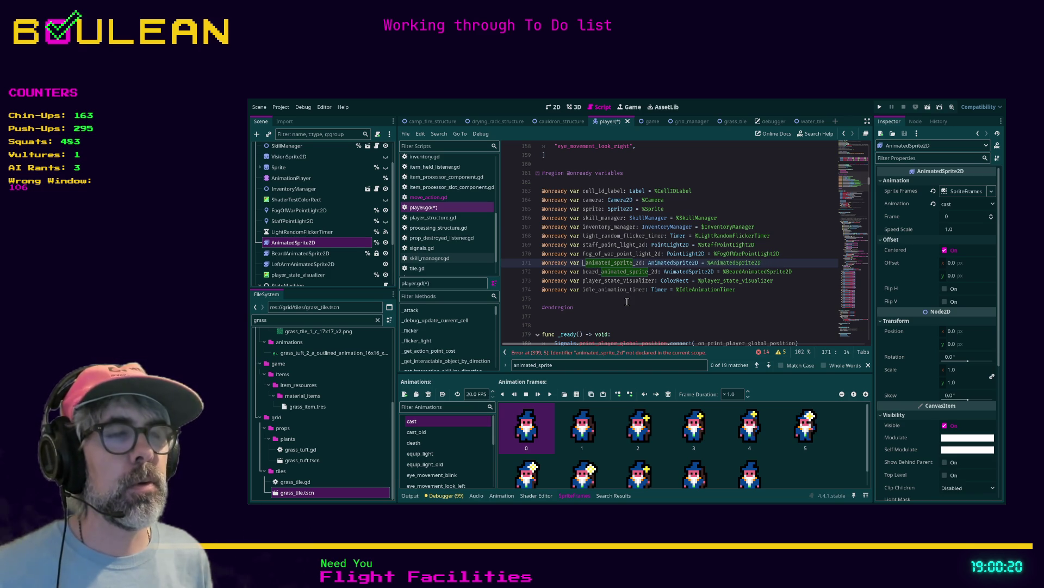
text(player_)
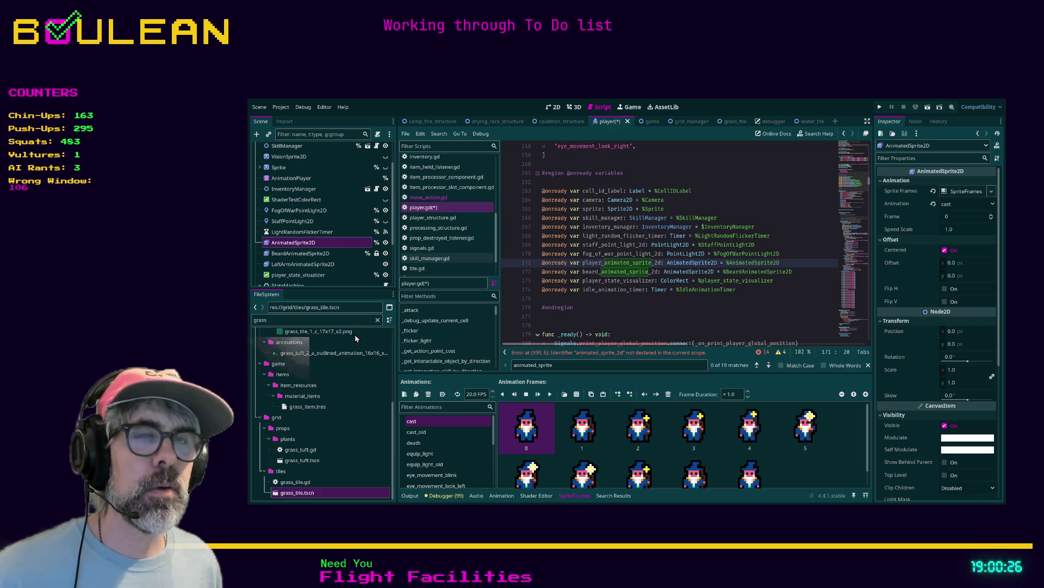
key(F2)
text(PlayerAnimatedSprite2D)
key(Return)
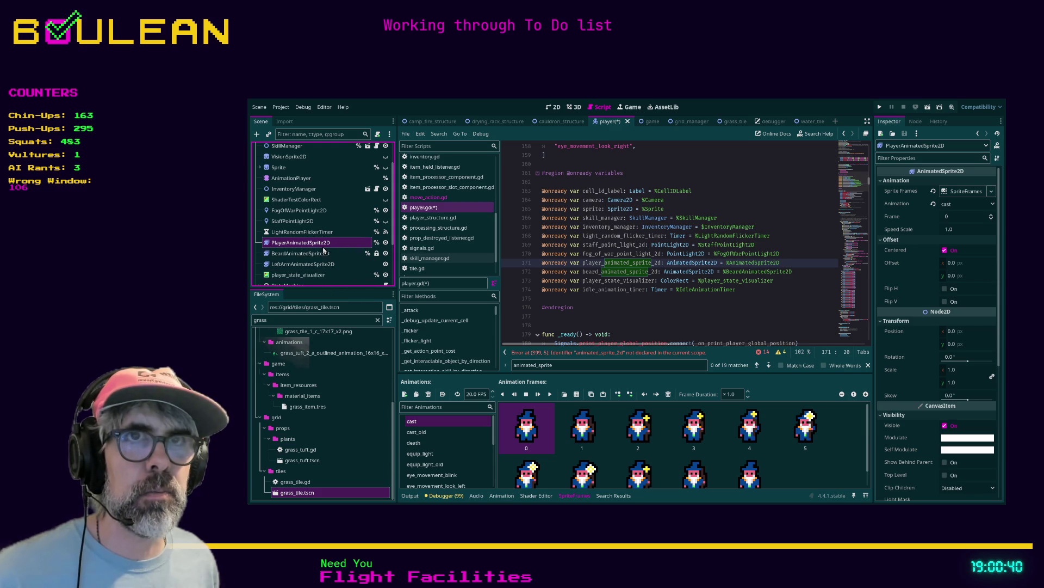
mouse_move(321, 244)
mouse_down()
mouse_move(544, 305)
mouse_move(598, 307)
mouse_up()
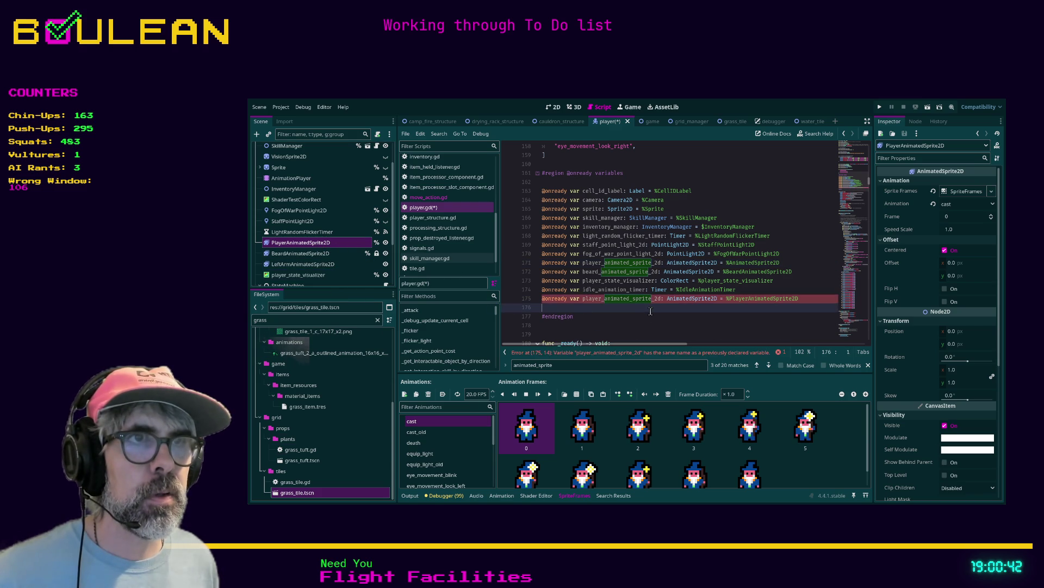
key(ctrl+z)
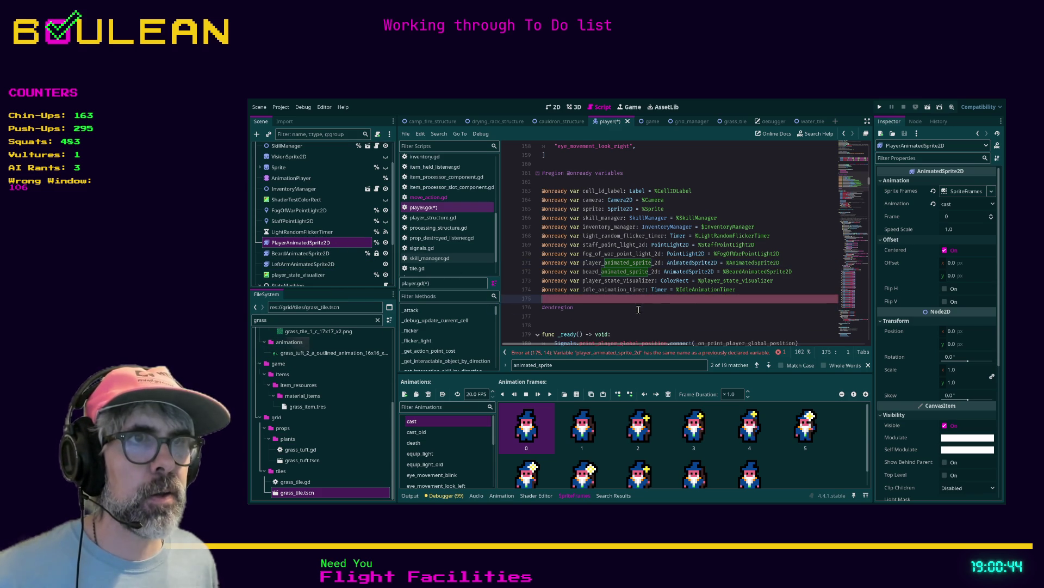
Prefix animated_sprite_2d with player_ on lines 399, 400, 405, 407 and 408
click(623, 353)
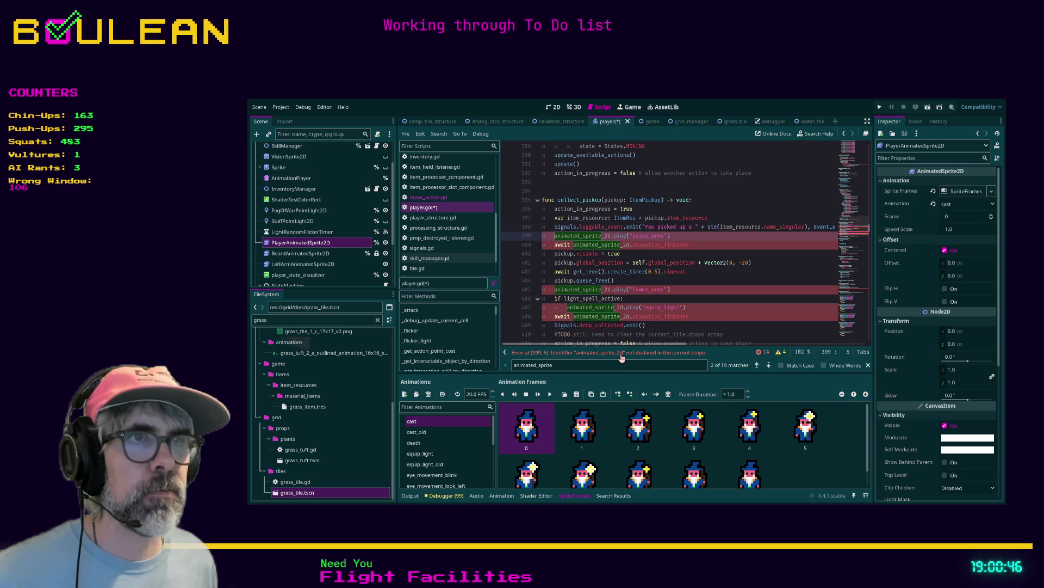
double_click(563, 235)
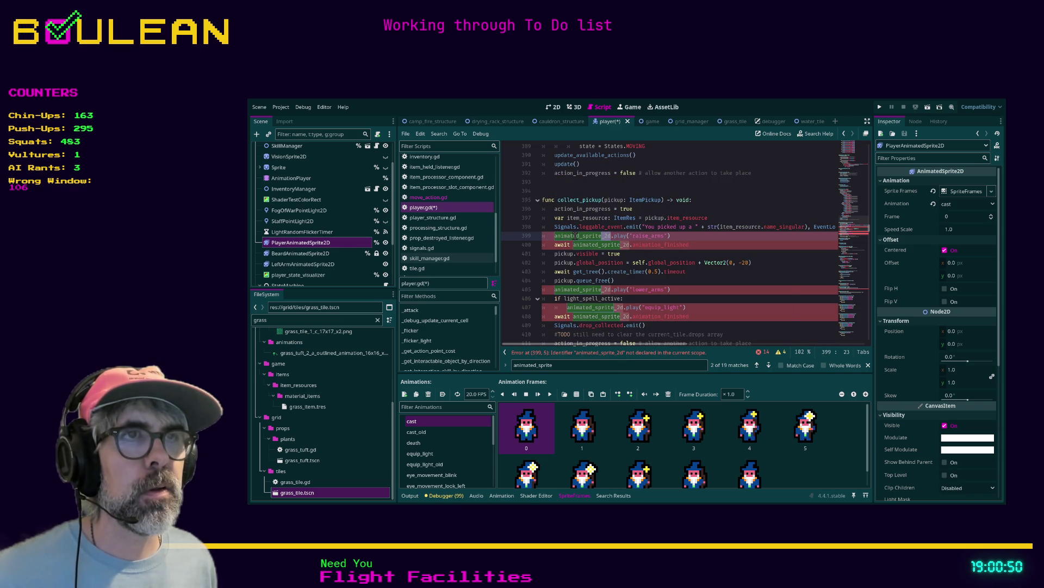
click(575, 235)
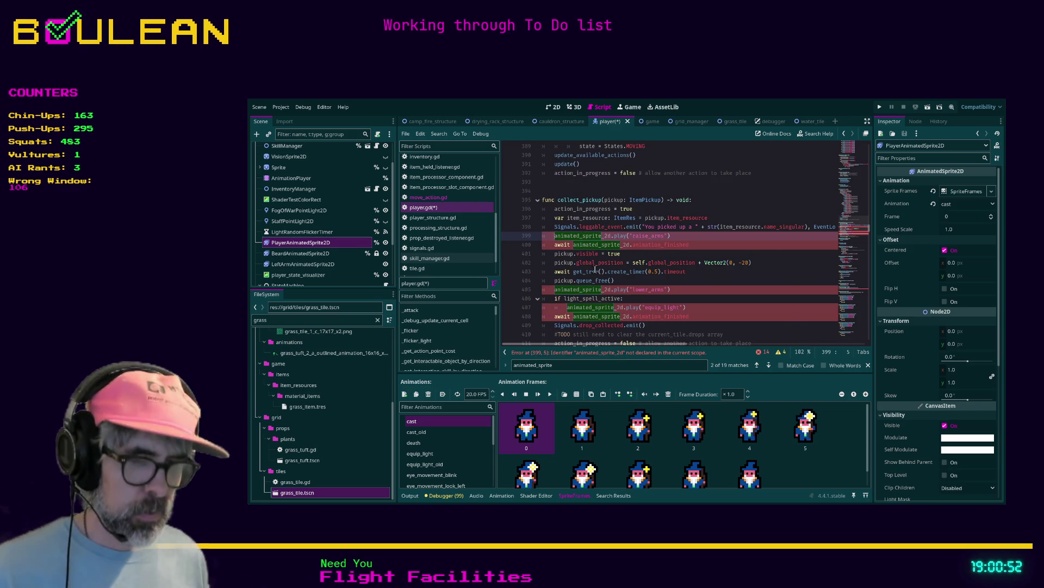
text(player.)
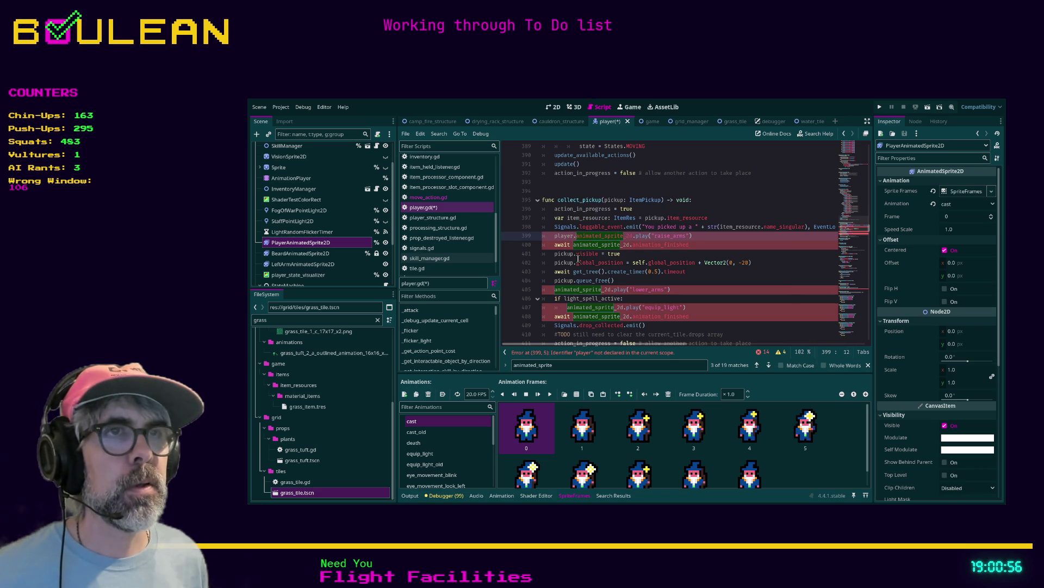
key(BackSpace)
text(_)
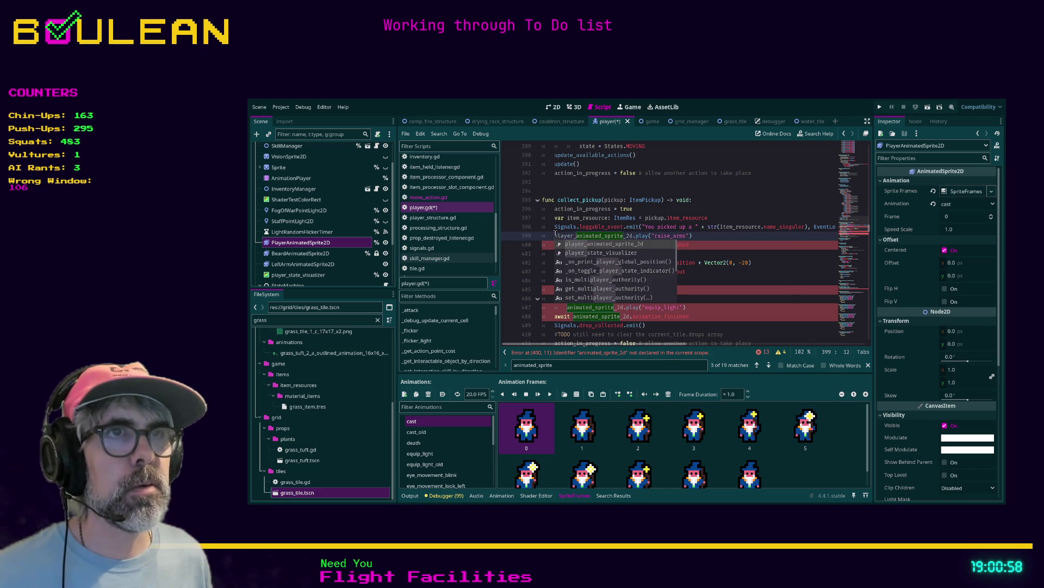
key(Escape)
key(shift+Home)
click(573, 244)
click(555, 290)
click(567, 308)
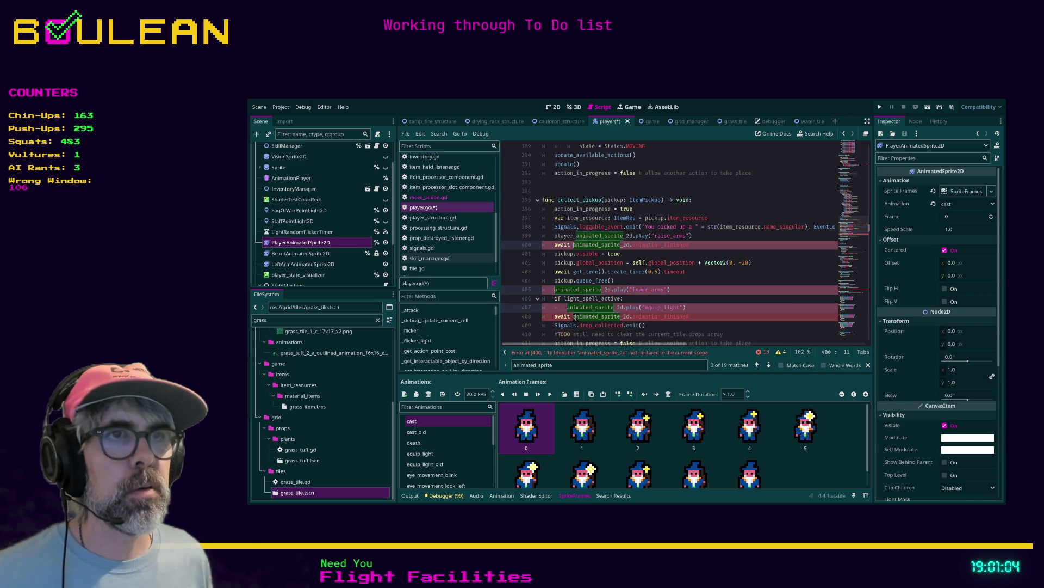
click(575, 318)
text(player_)
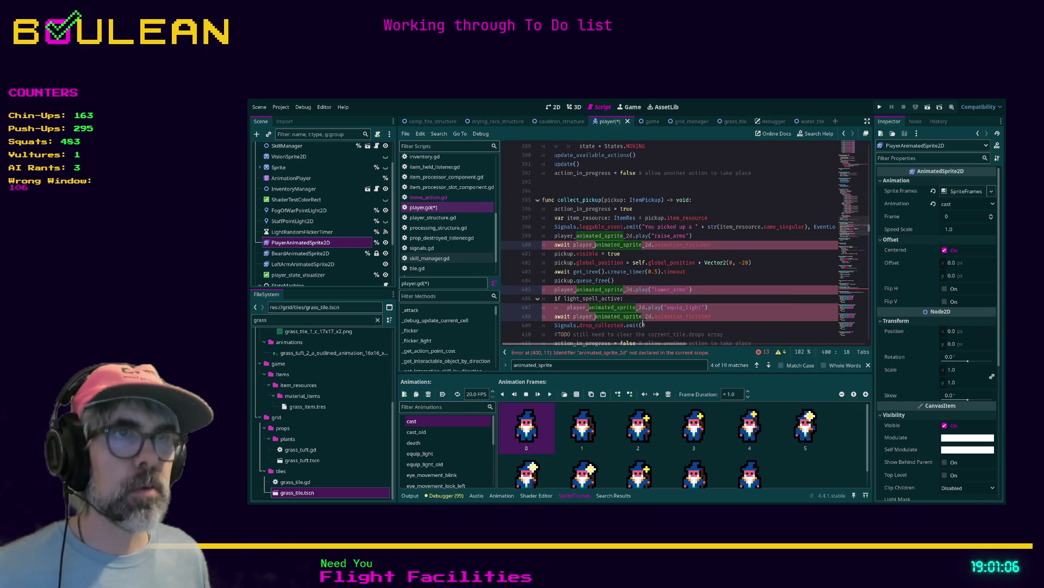
scroll(707, 279, down, 2)
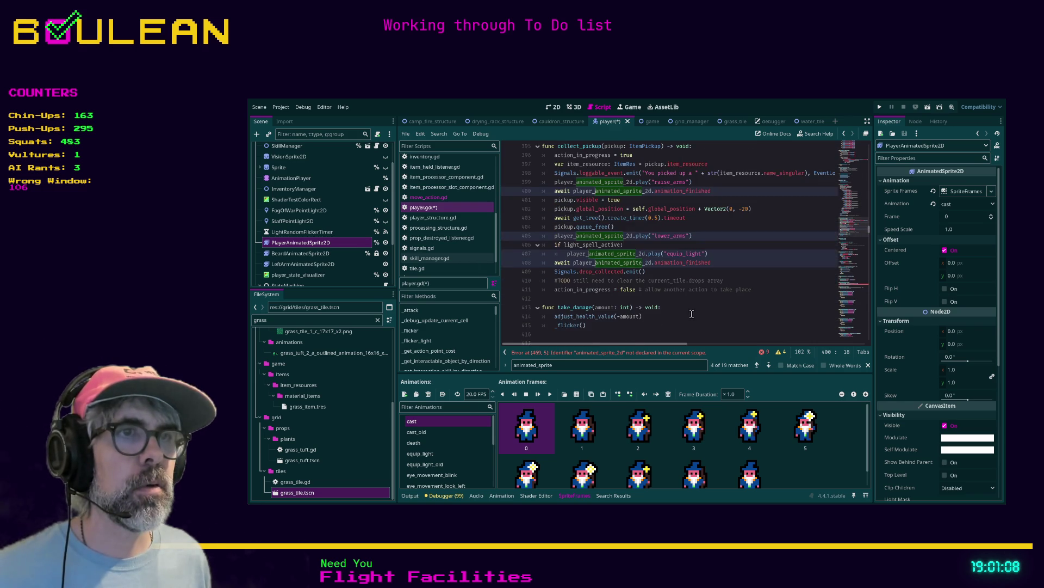
Add the player_ prefix at the errors on lines 469, 752, 781, 802 and the next one
click(638, 354)
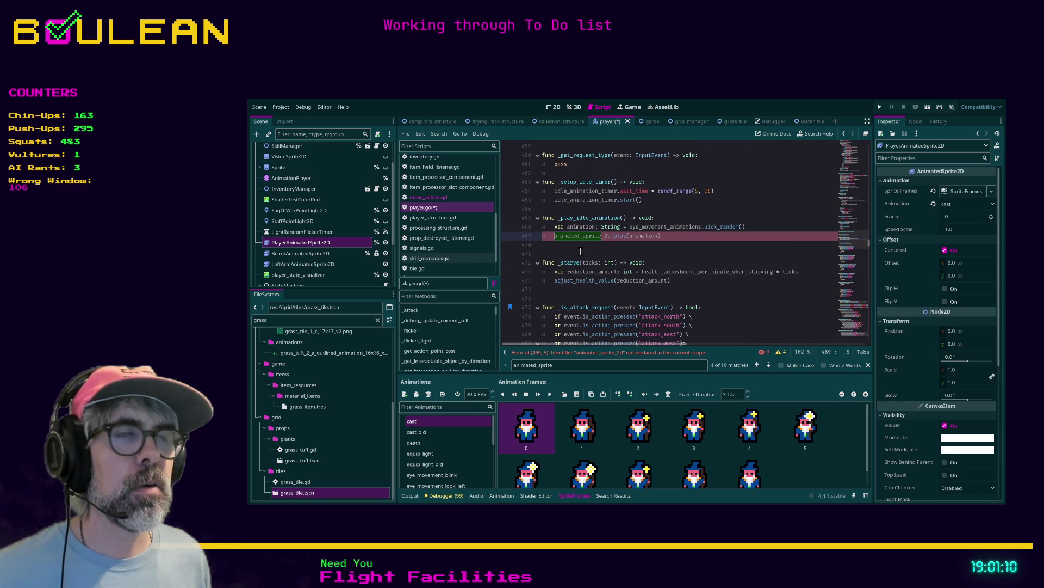
text(player_)
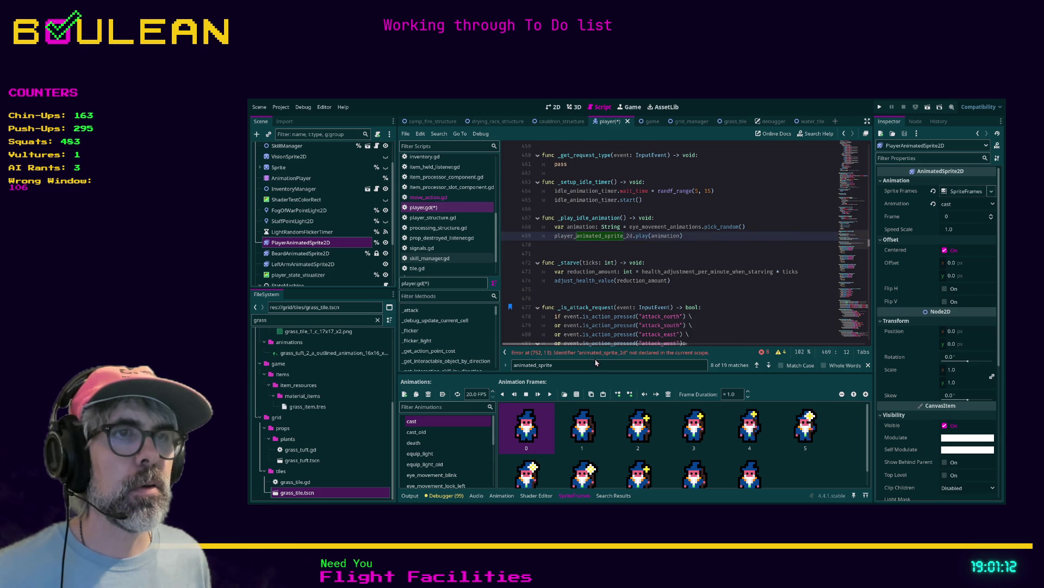
click(597, 354)
text(player_)
click(581, 354)
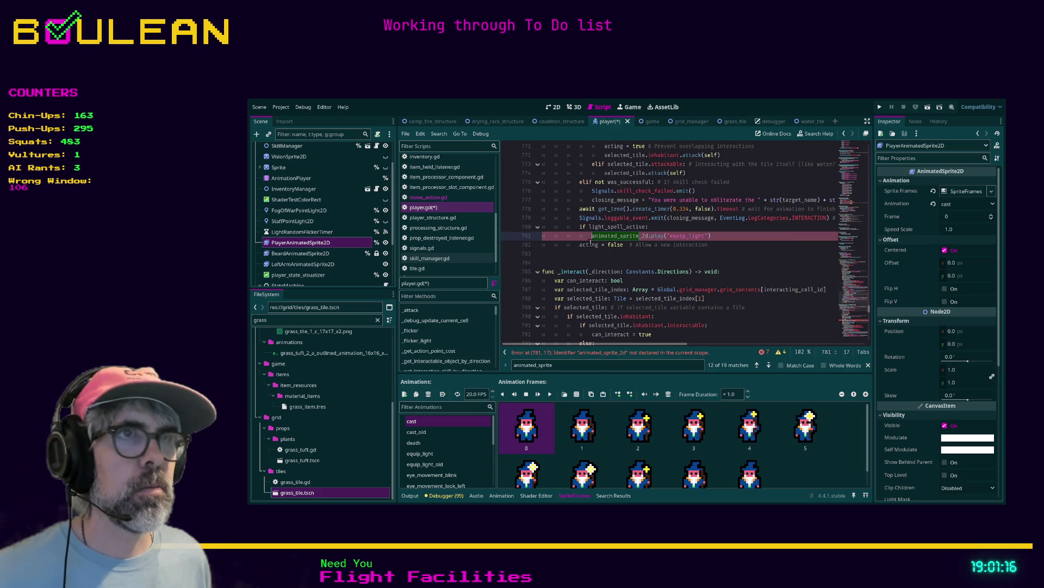
text(player_)
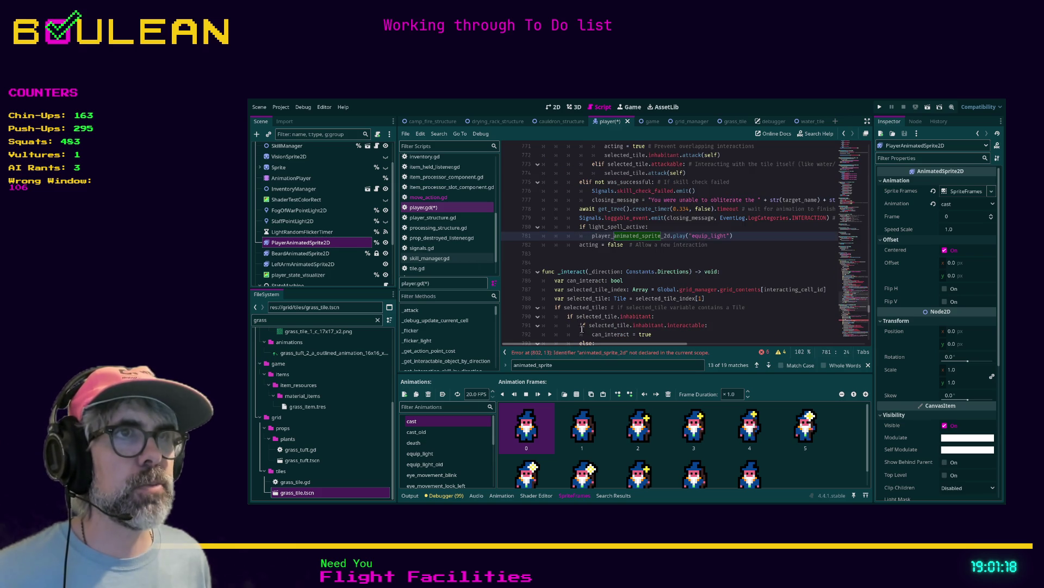
click(581, 353)
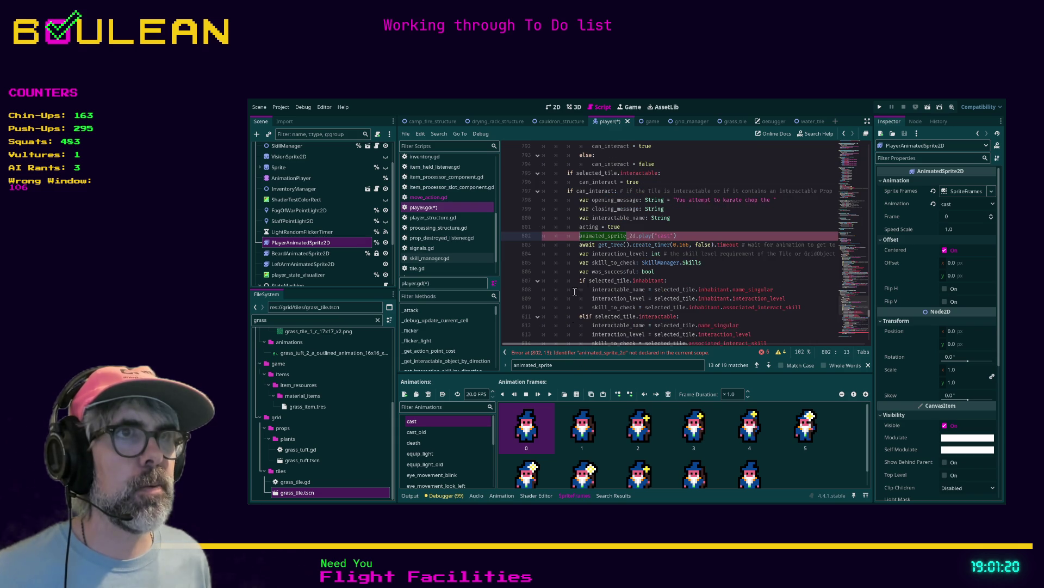
text(player_)
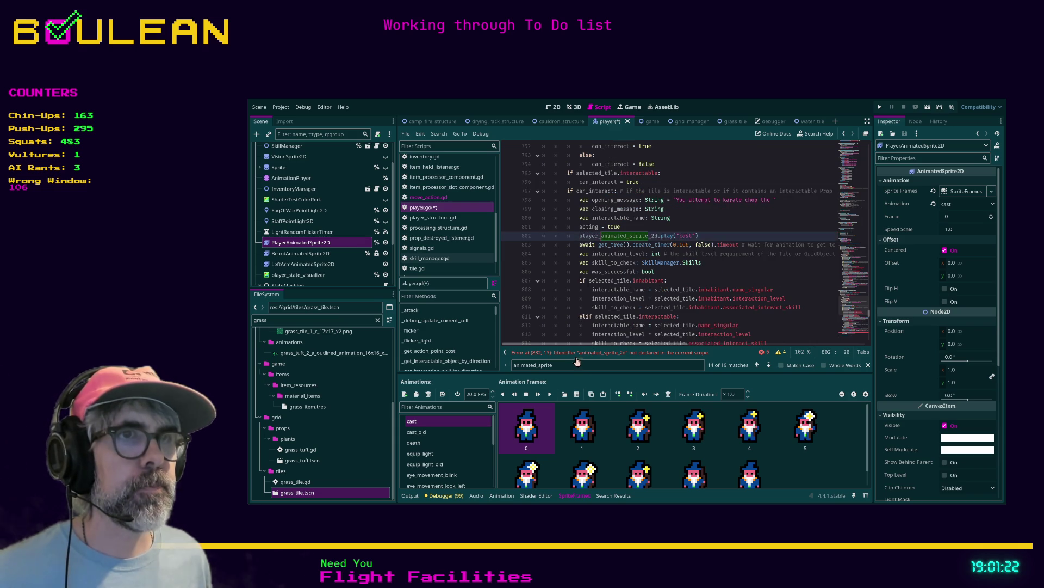
click(576, 354)
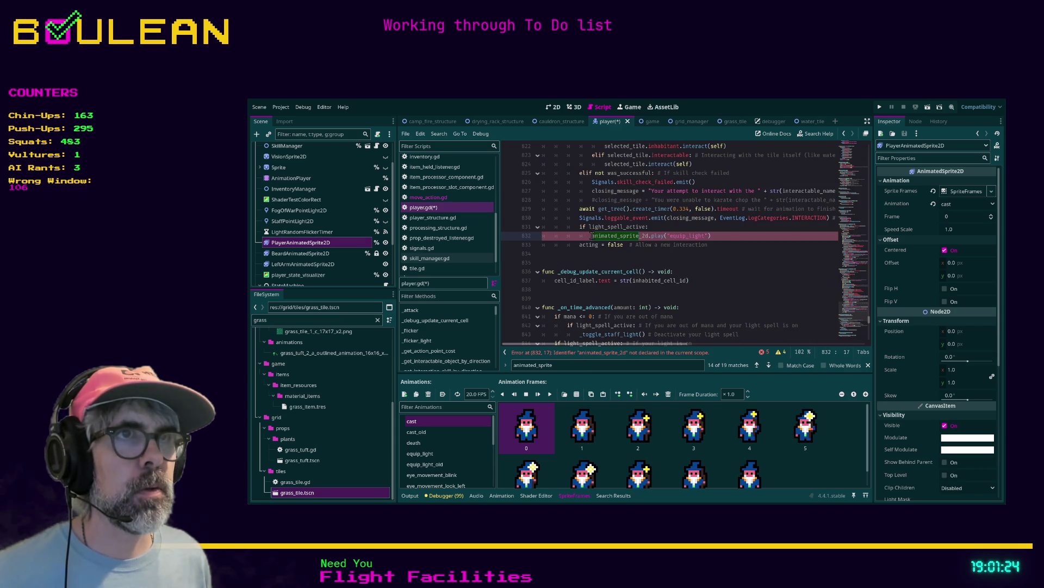
text(player_)
Fix the remaining references on lines 867, 874, 905 and 906, then save player.gd
click(574, 354)
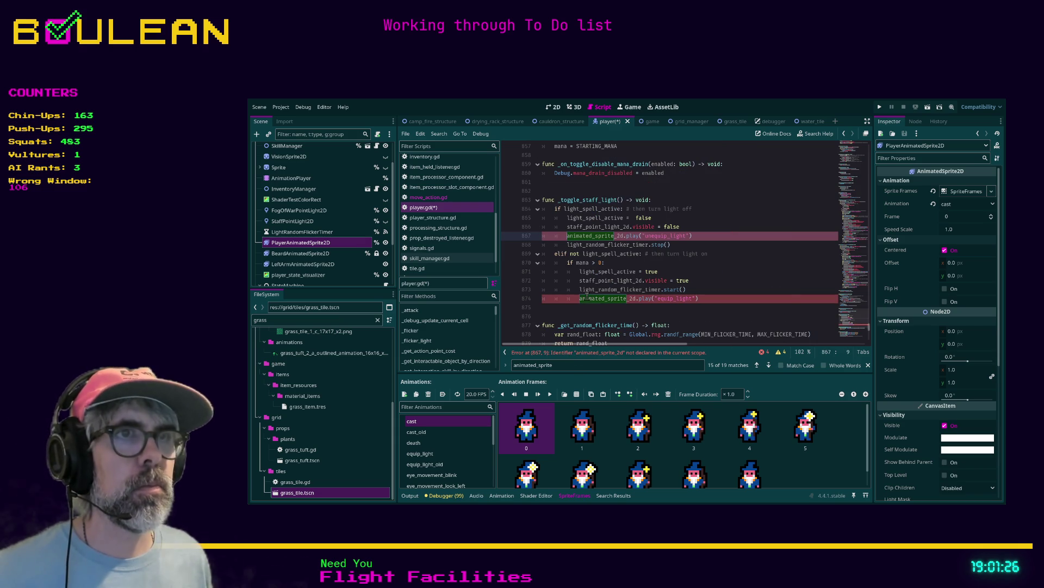
click(580, 298)
text(player_)
click(568, 236)
text(player_)
click(591, 353)
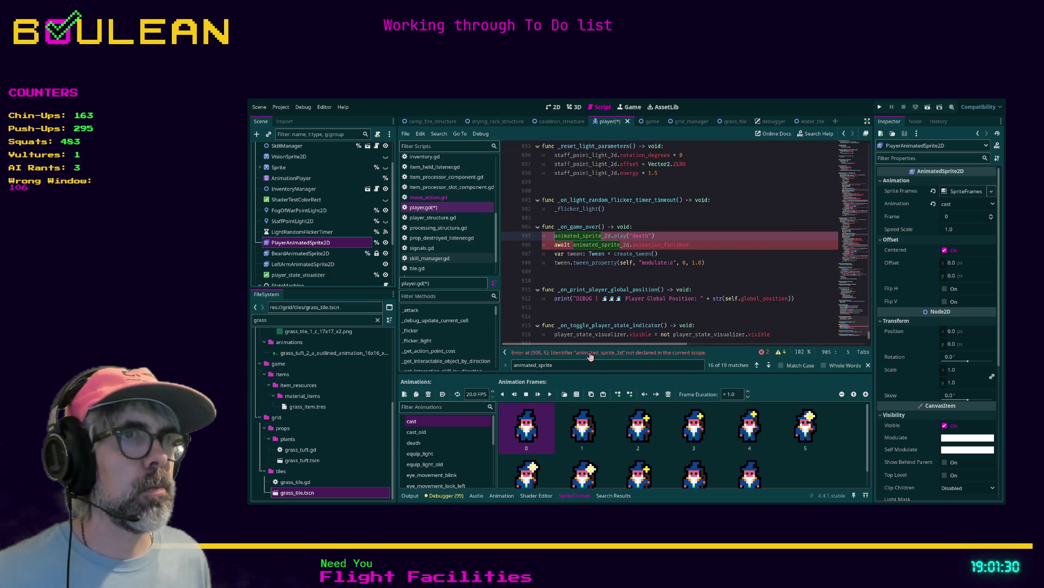
text(player_)
click(573, 244)
text(player_)
click(564, 278)
key(ctrl+s)
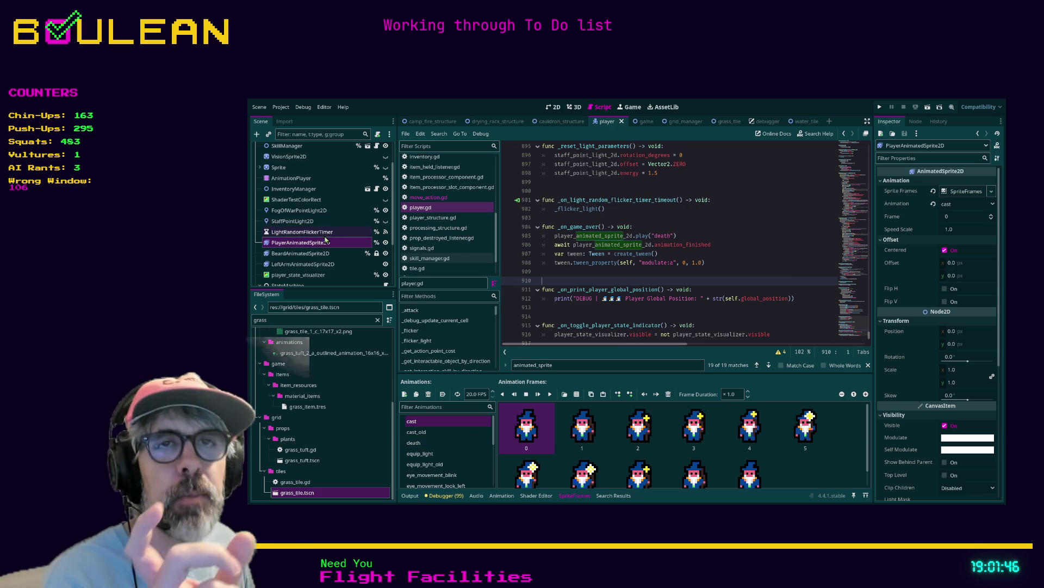
Select LeftArmAnimatedSprite2D to show its four-frame stroke_beard animation at 5.0 FPS
scroll(445, 456, down, 5)
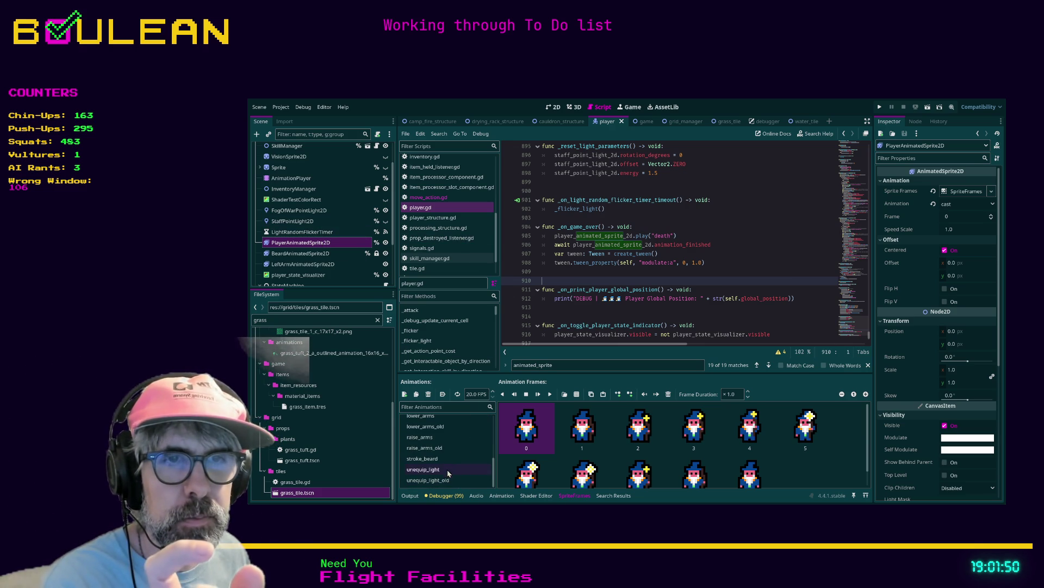
click(303, 264)
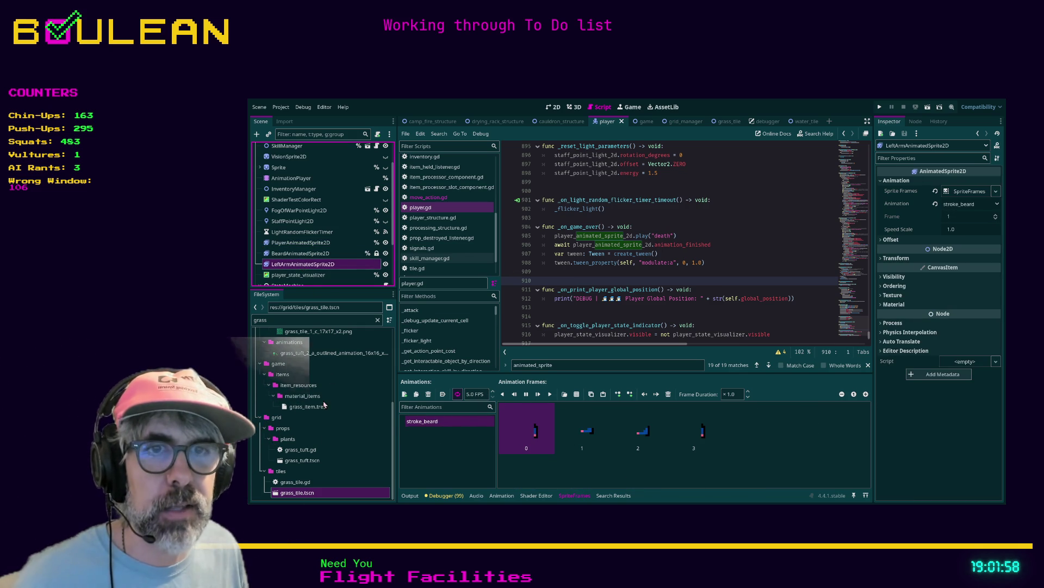
scroll(847, 174, up, 10)
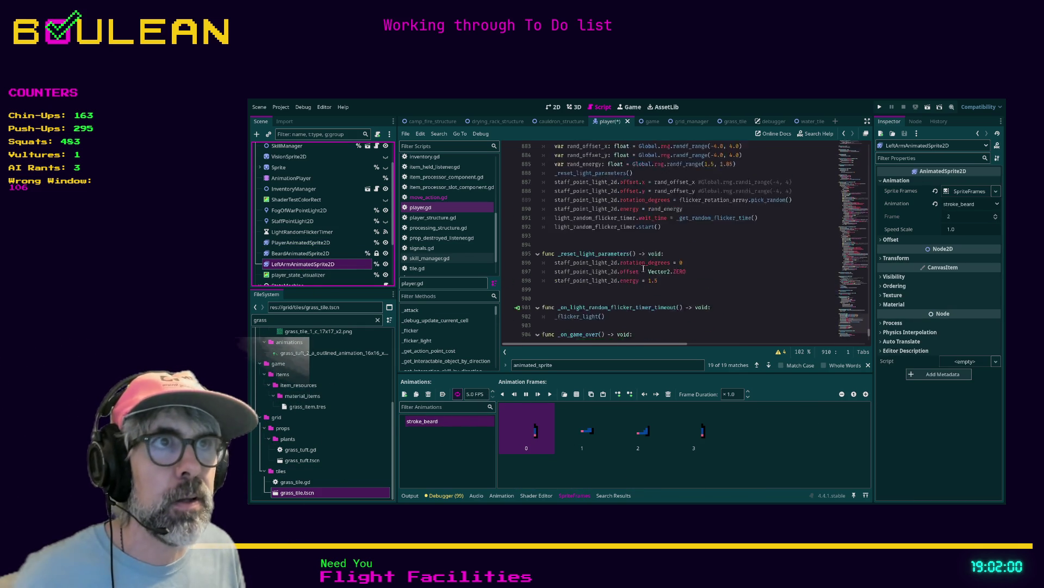
scroll(847, 175, up, 20)
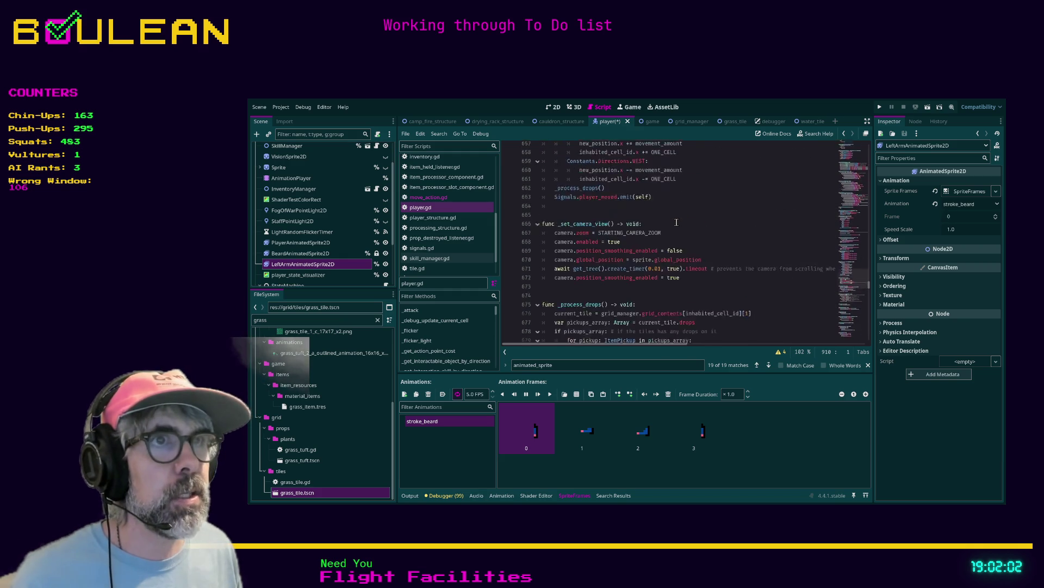
mouse_move(869, 276)
mouse_down()
mouse_move(867, 164)
mouse_move(867, 185)
mouse_up()
drag(303, 264, 549, 308)
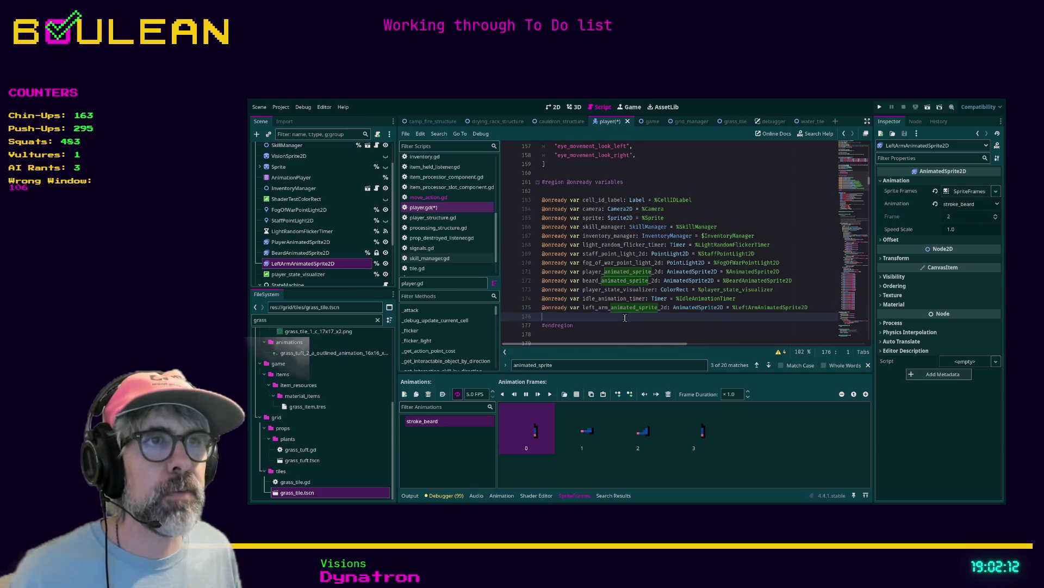
key(ctrl+s)
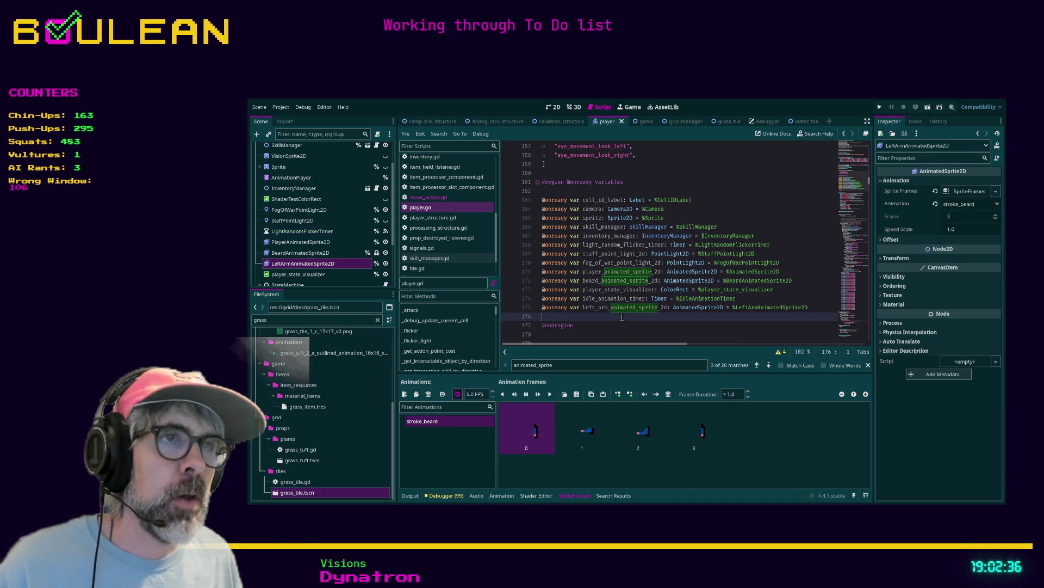
key(ctrl+f)
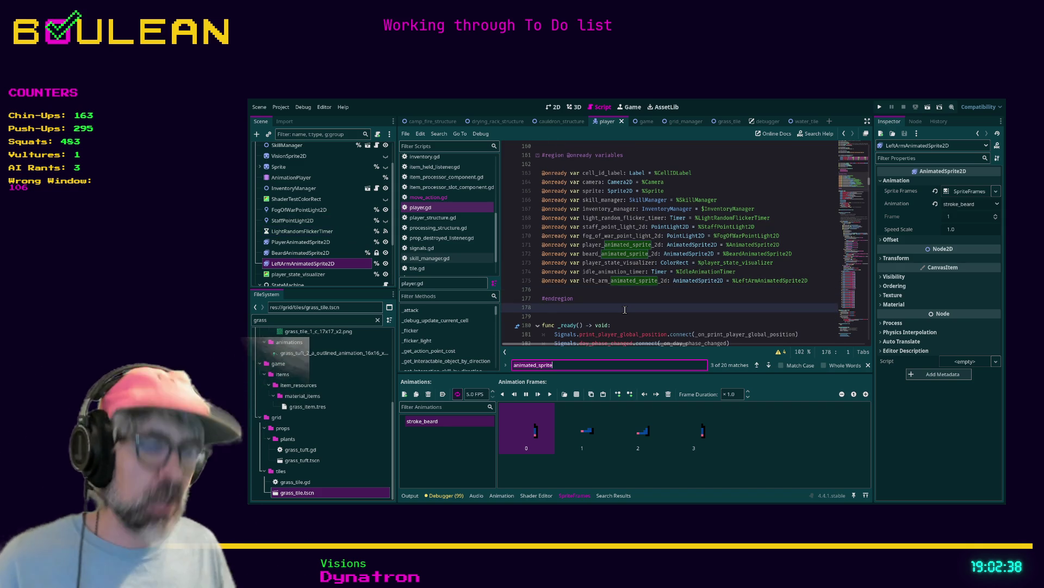
Find the idle code and add player_animated_sprite_2d.play("stroke_beard") to _play_idle_animation
text(ide)
key(BackSpace)
text(le)
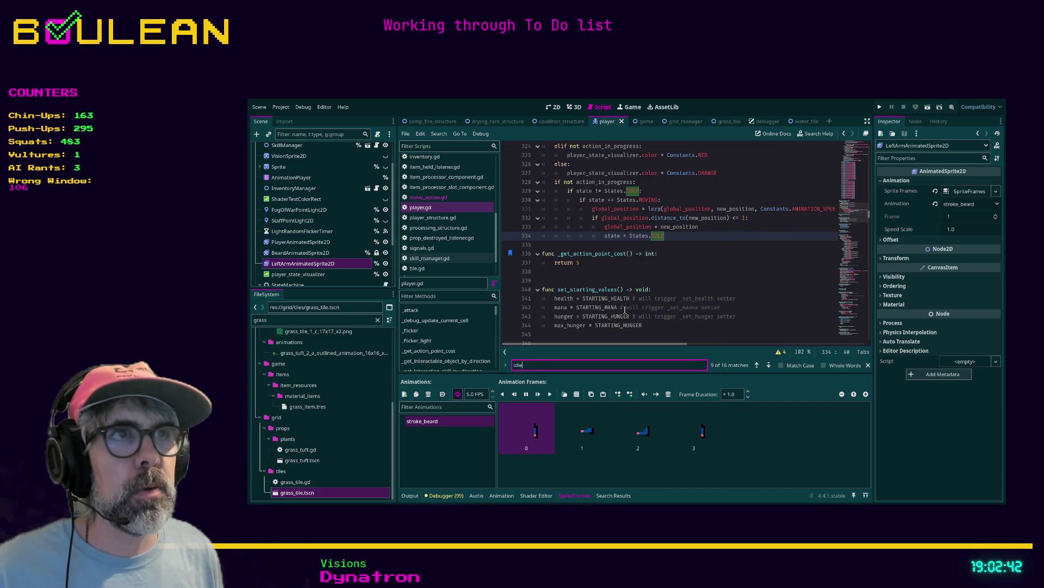
key(Return)
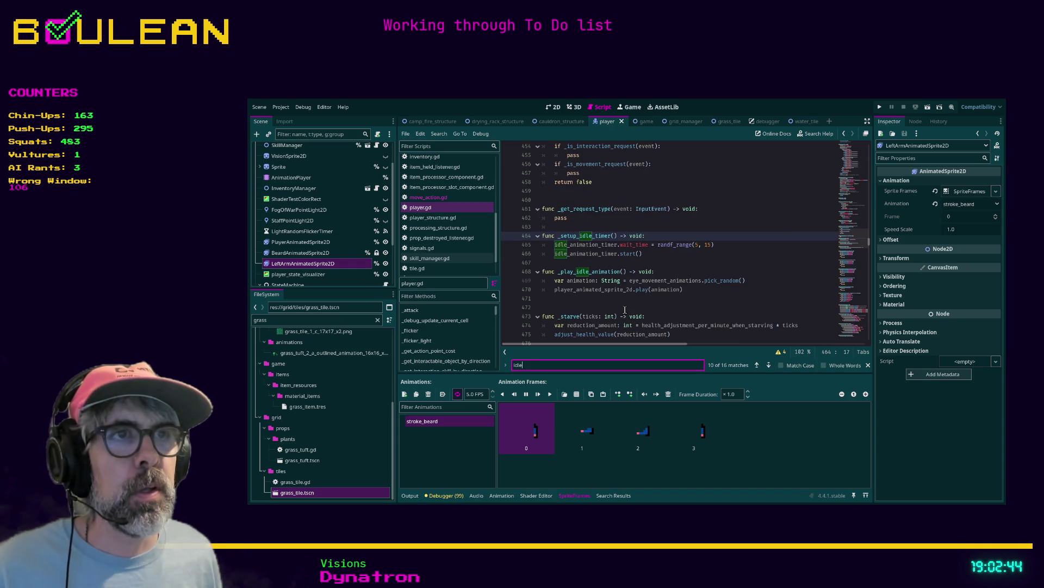
click(587, 306)
scroll(704, 270, down, 1)
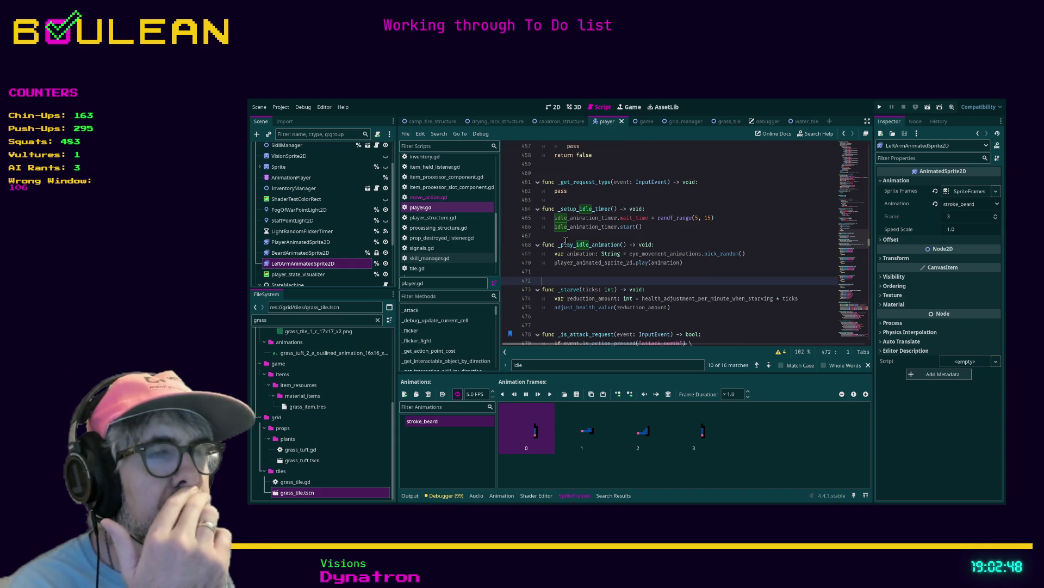
click(558, 269)
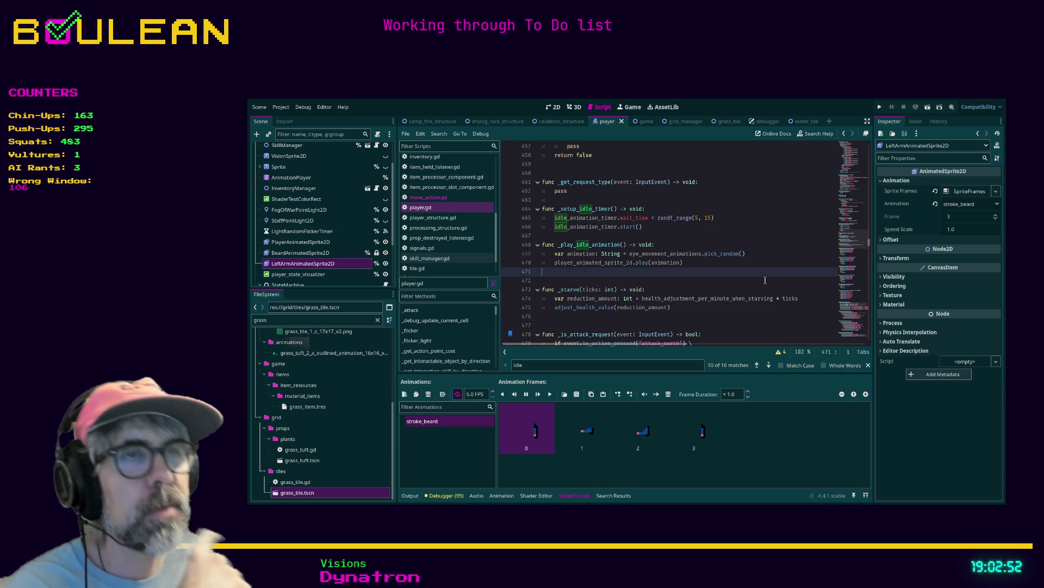
key(Tab)
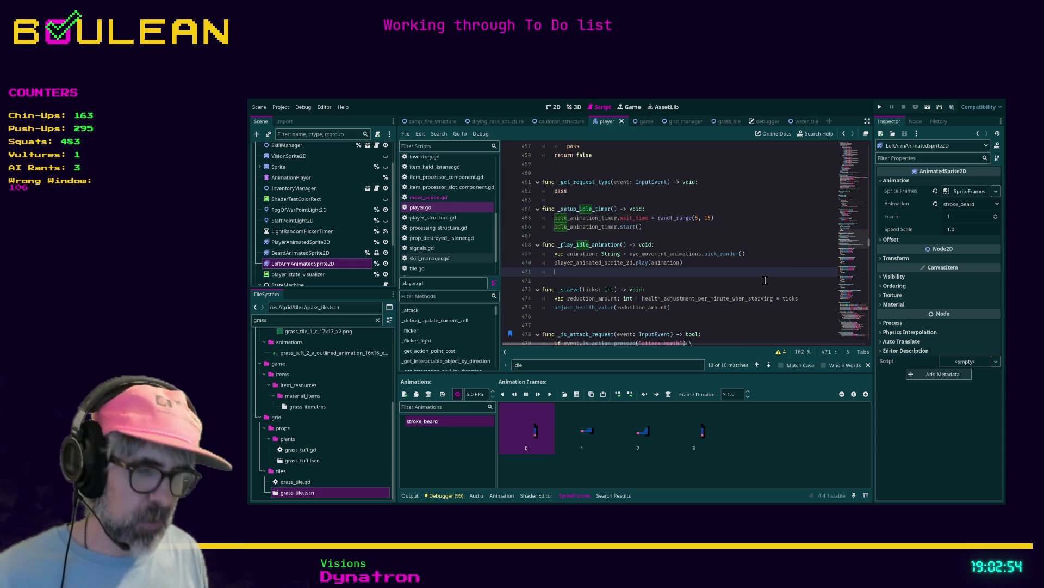
text(player)
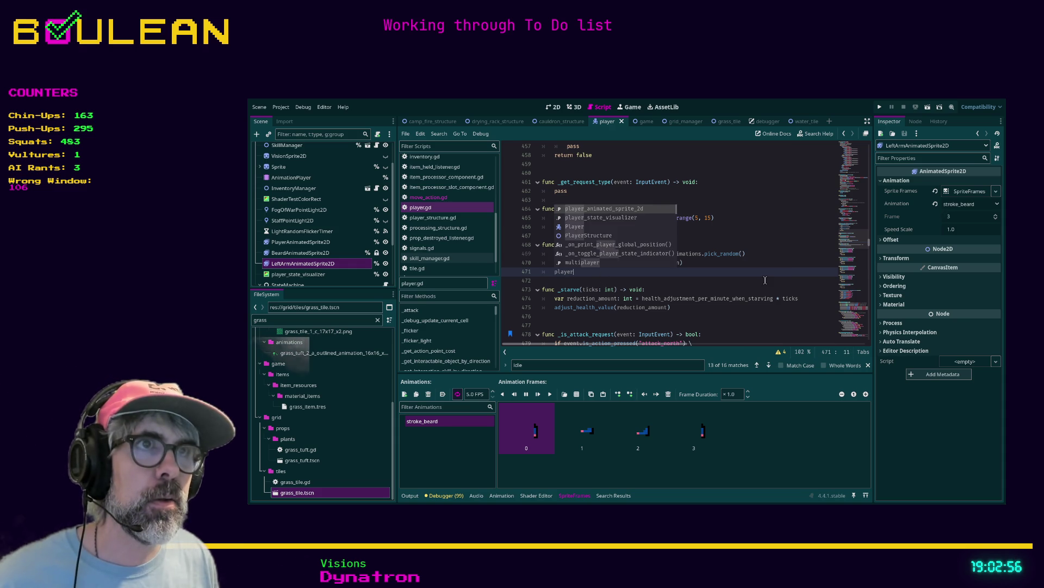
key(Return)
text(.play)
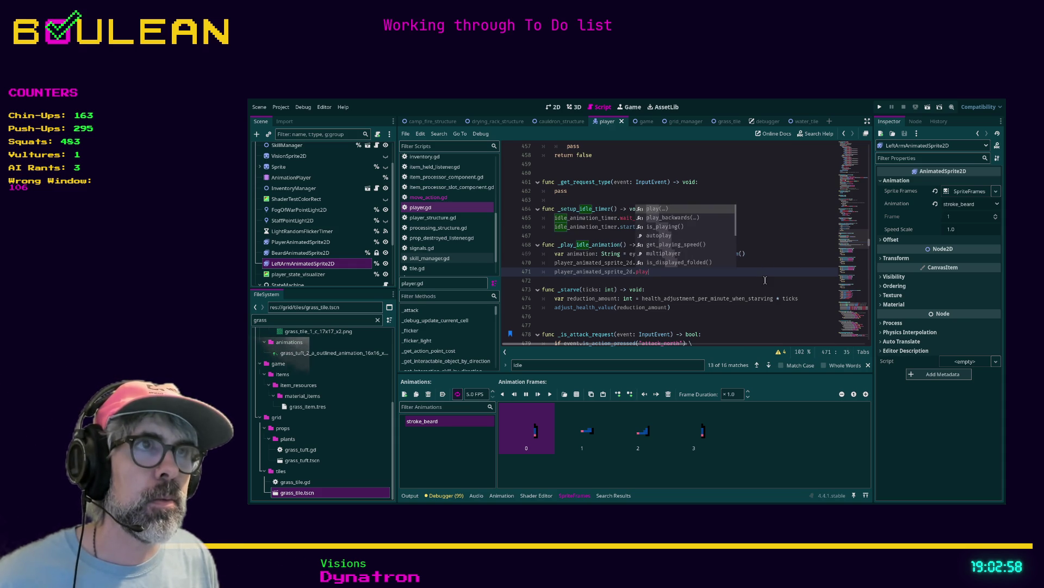
key(Return)
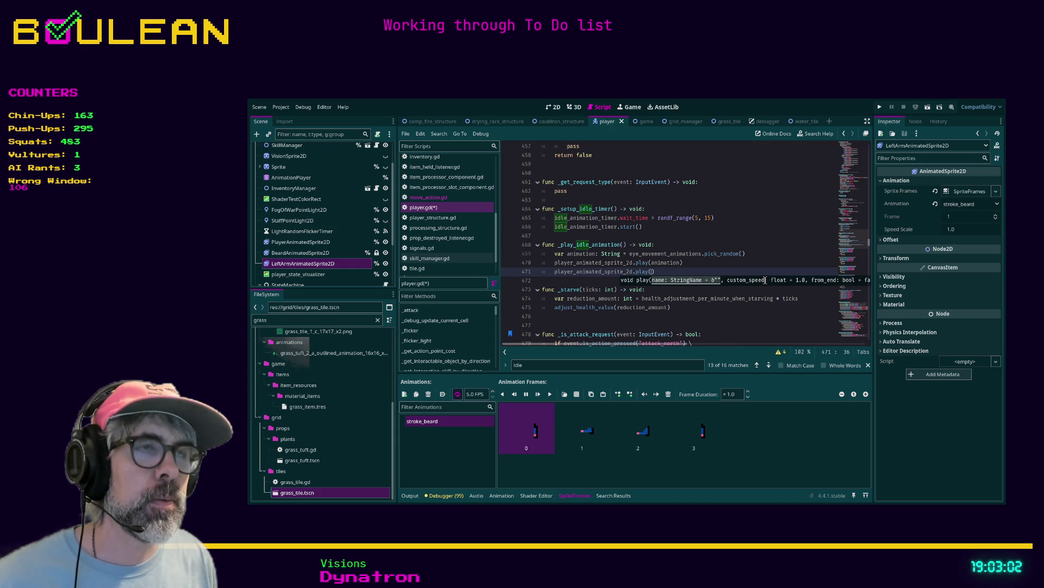
text(st)
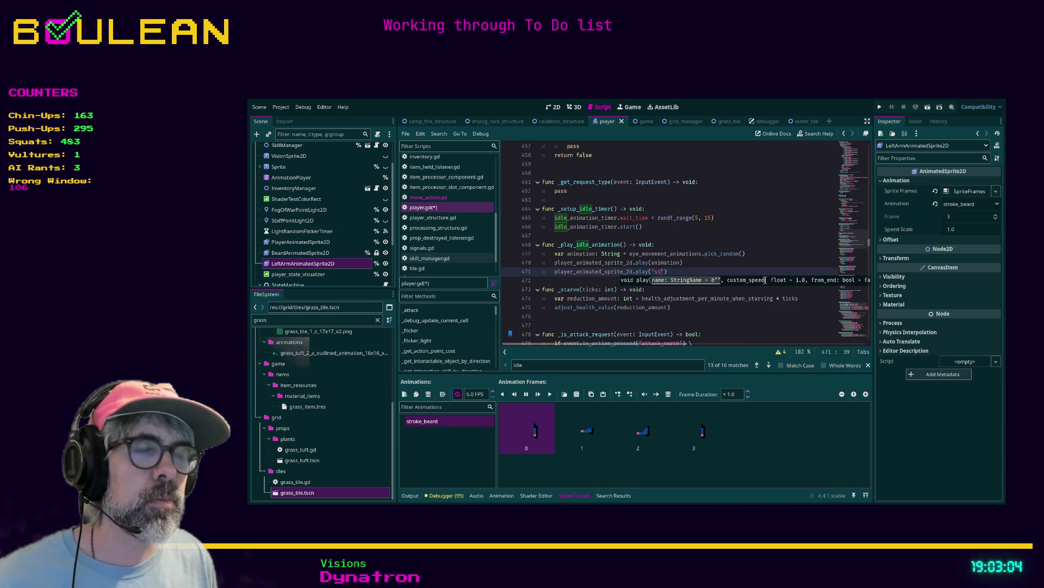
text(roke_beard)
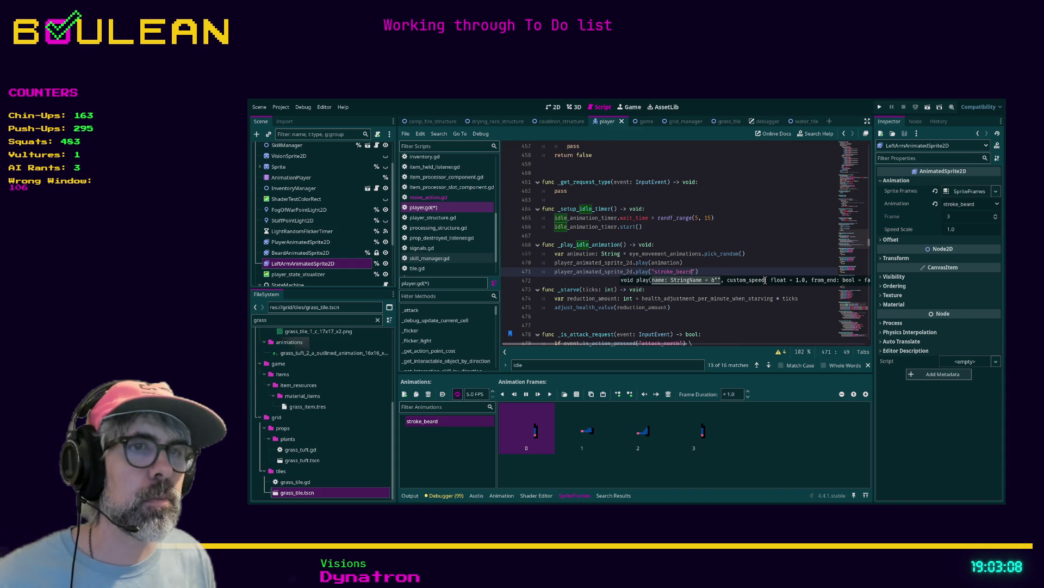
key(End)
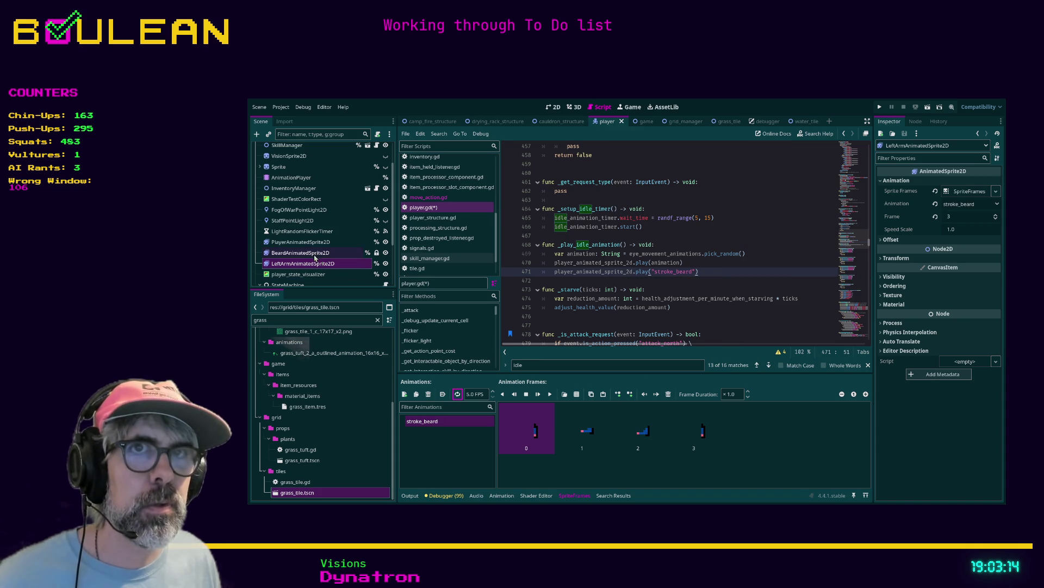
Turn on looping for the player sprite's stroke_beard animation
click(302, 241)
scroll(457, 446, down, 6)
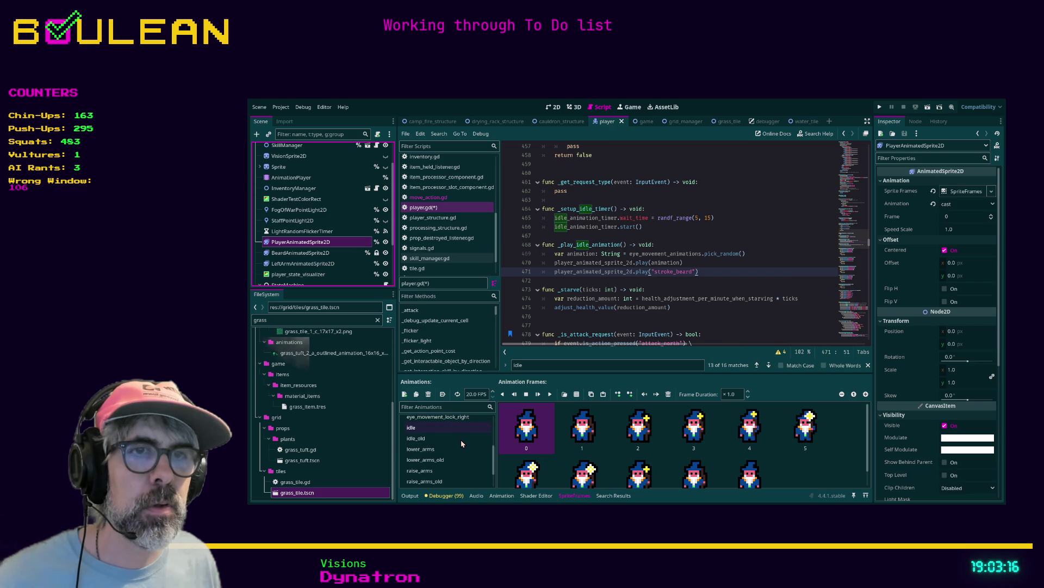
click(444, 465)
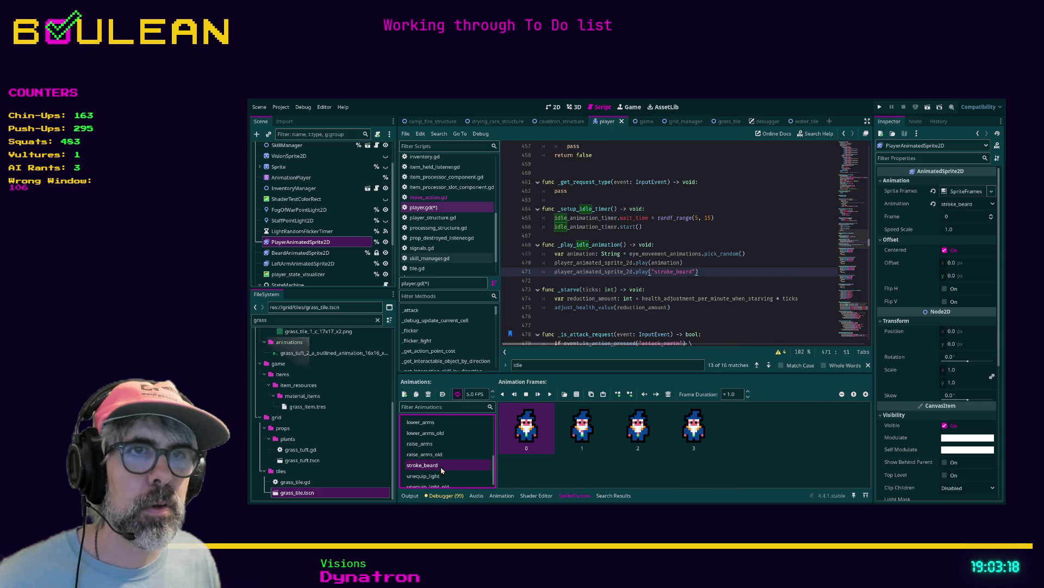
click(458, 393)
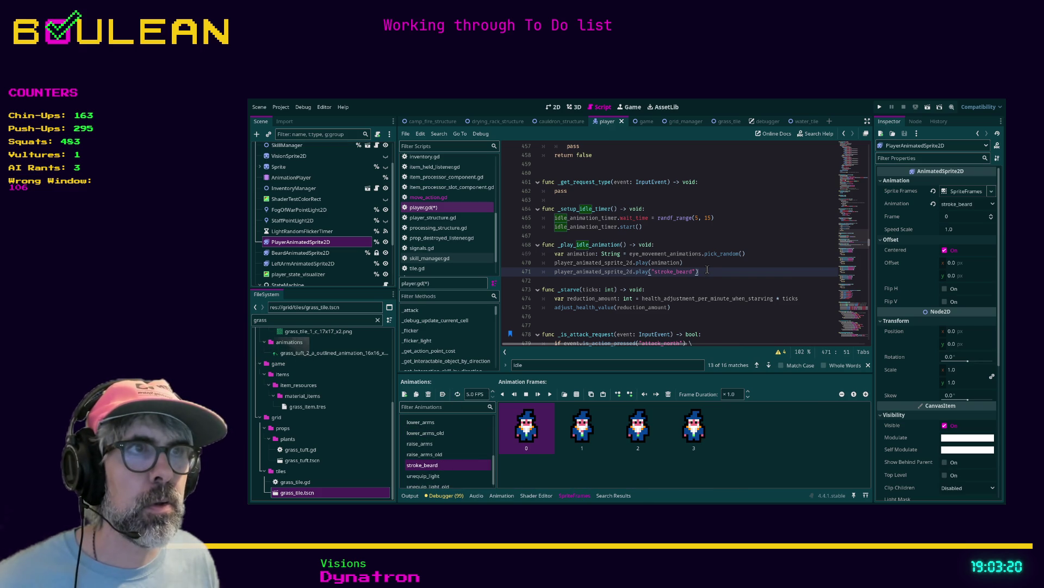
Add left_arm_animated_sprite_2d.play("stroke_beard") below it and save the script
key(Return)
text(left_arm)
key(Return)
text(play)
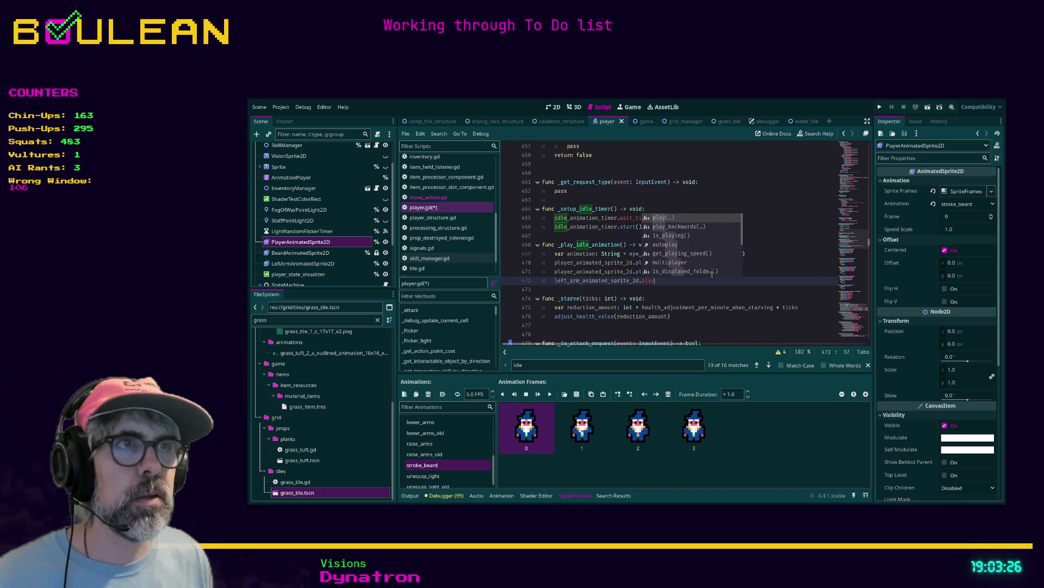
text(("stroke_beard)
click(712, 274)
key(ctrl+s)
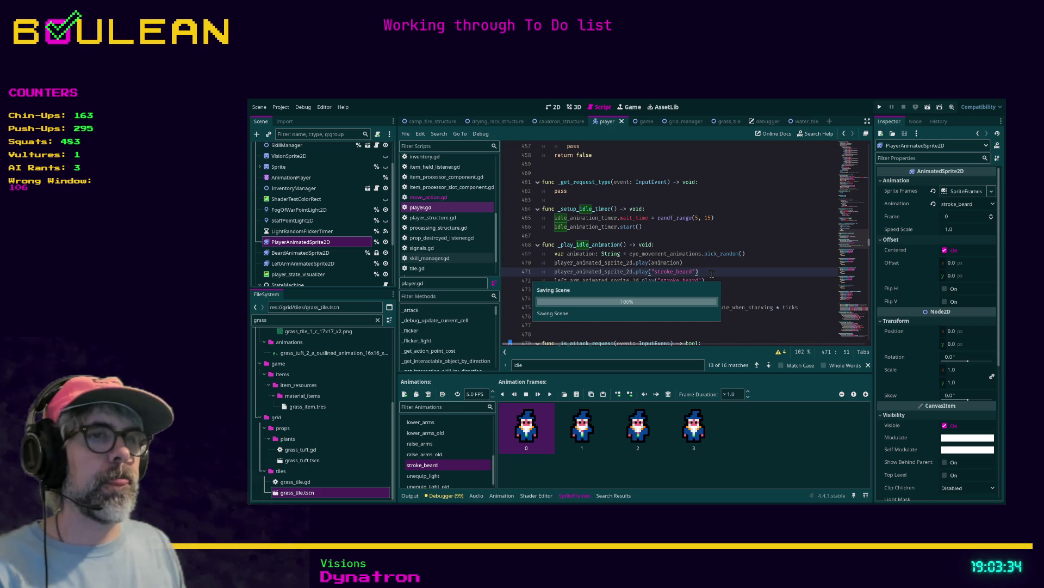
key(F5)
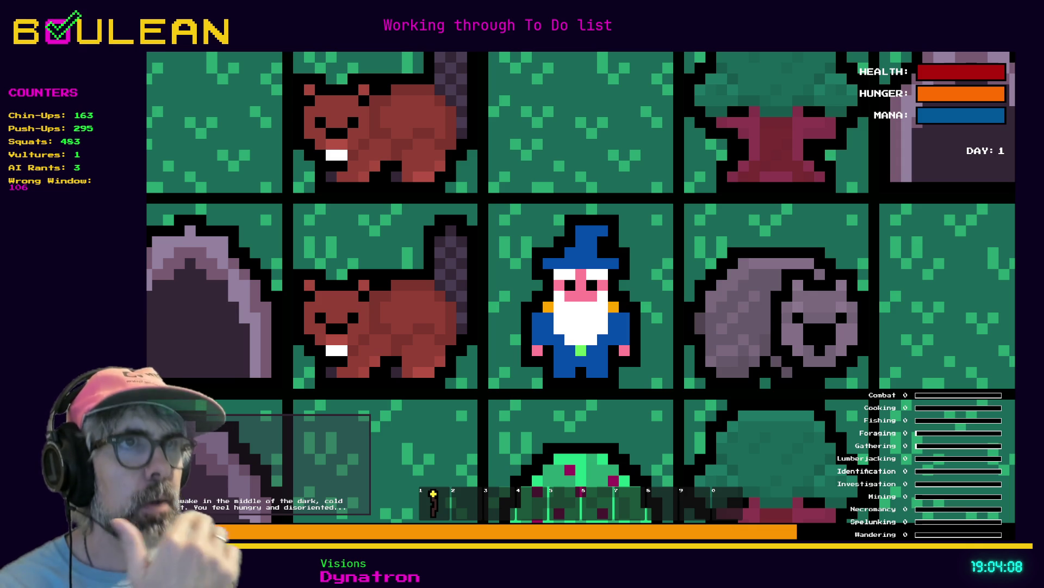
Close the running game after watching the wizard's stroke_beard idle animation
key(alt+F4)
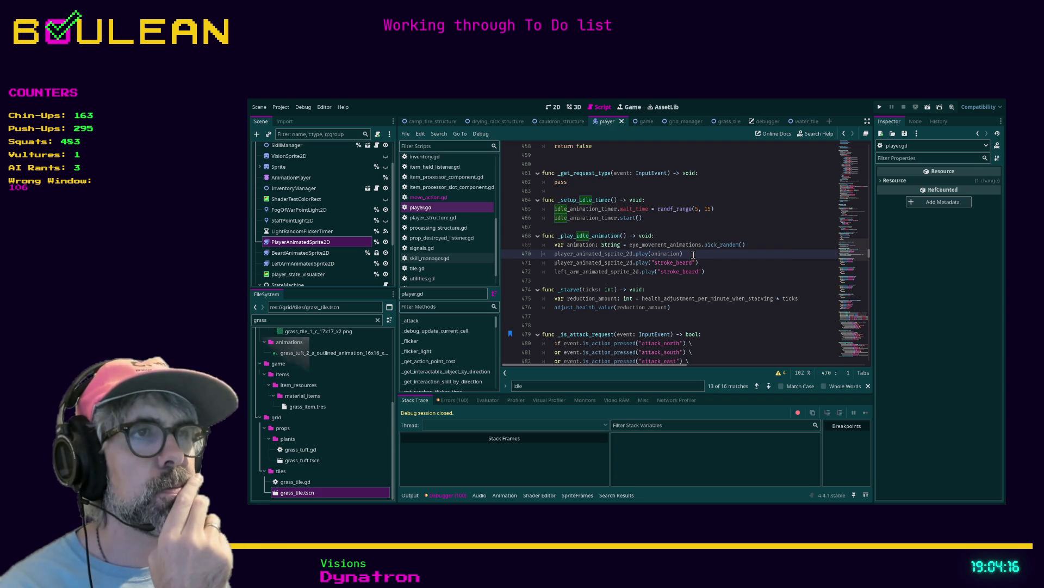
Comment out the random idle animation call on line 470 and check the stroke_beard uses
click(693, 255)
key(ctrl+k)
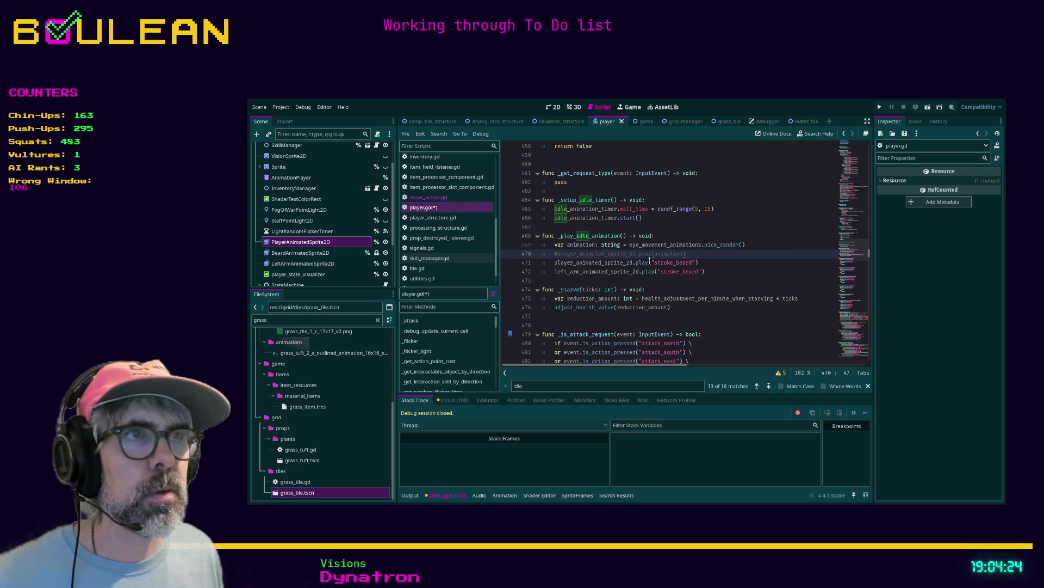
double_click(685, 271)
click(726, 265)
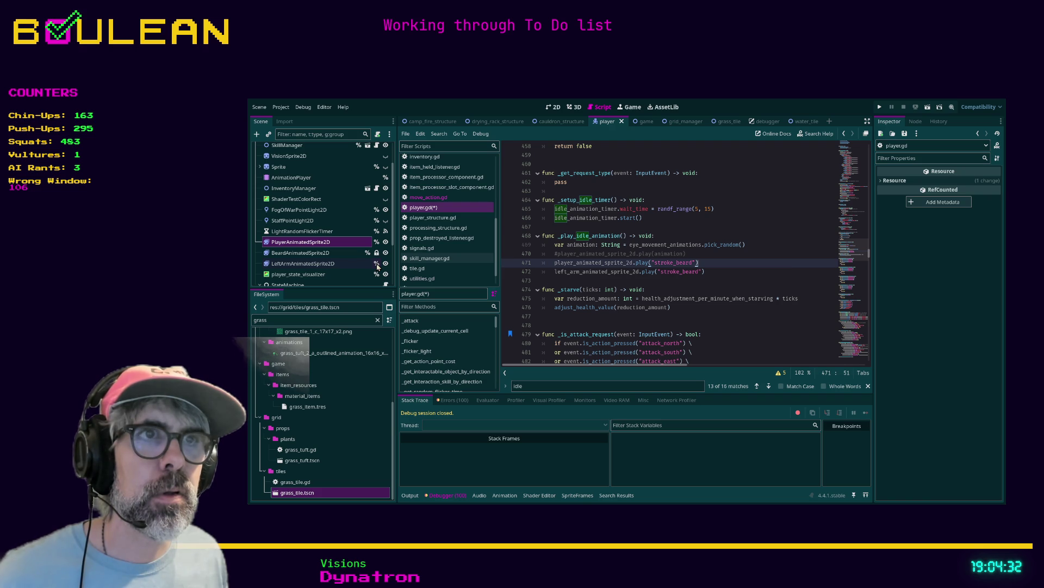
Inspect the left_arm_animated_sprite_2d declaration and search the script for player_animated_sprite and left_arm
double_click(584, 272)
ctrl+click(584, 272)
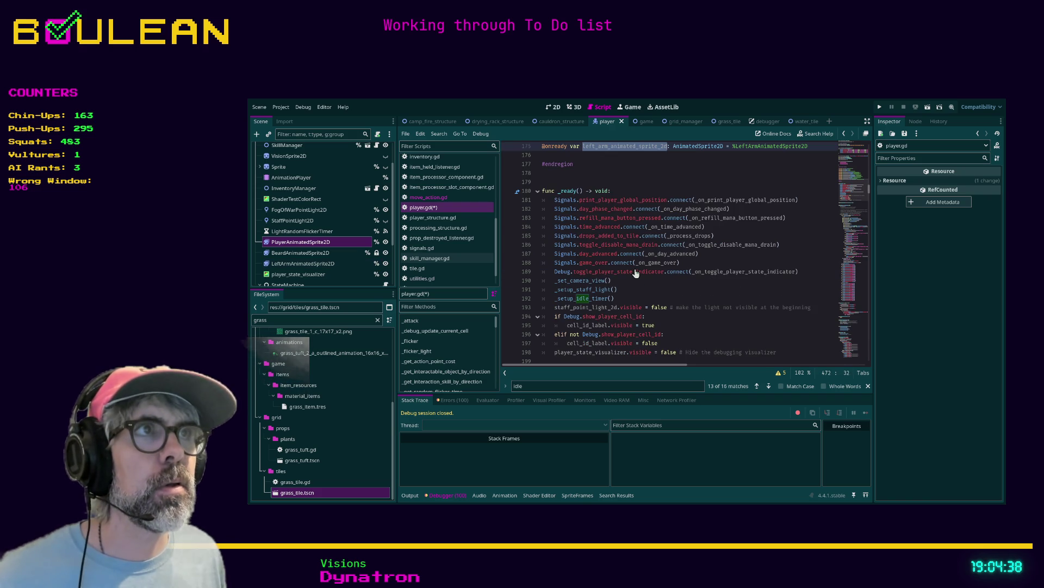
key(Escape)
scroll(635, 272, up, 4)
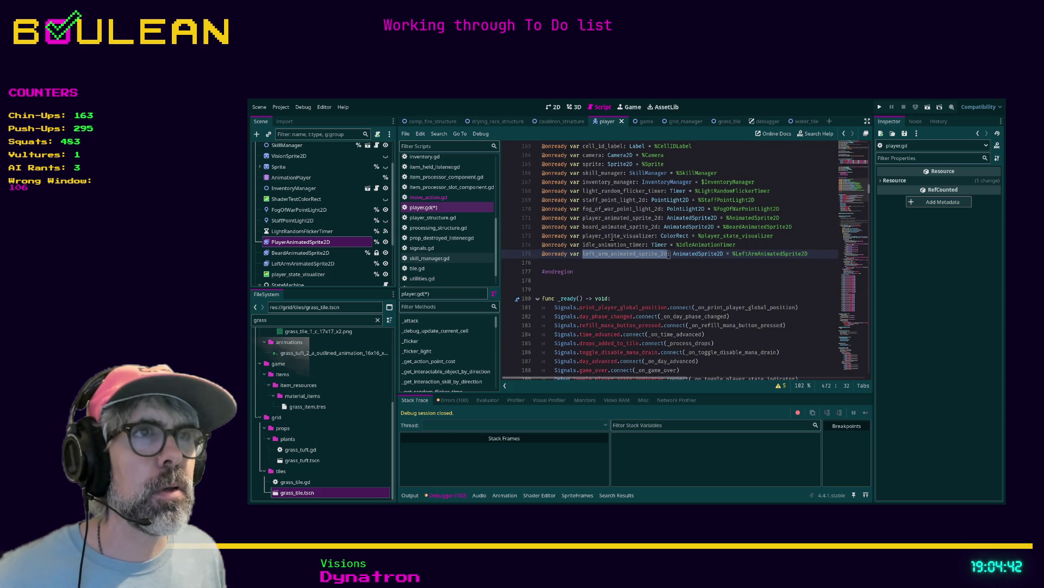
click(627, 271)
key(ctrl+f)
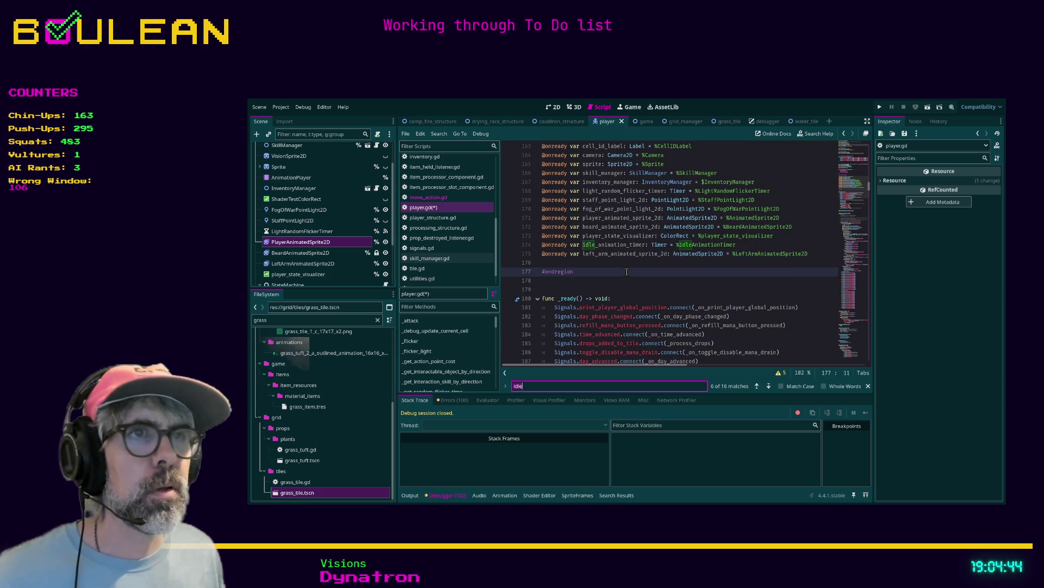
text(player_an)
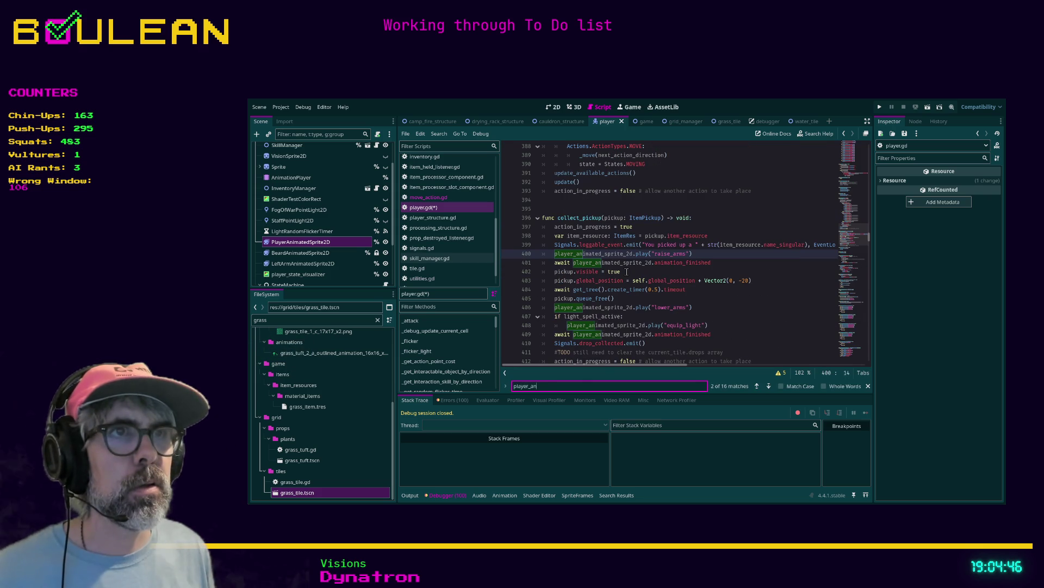
text(imated_sprite)
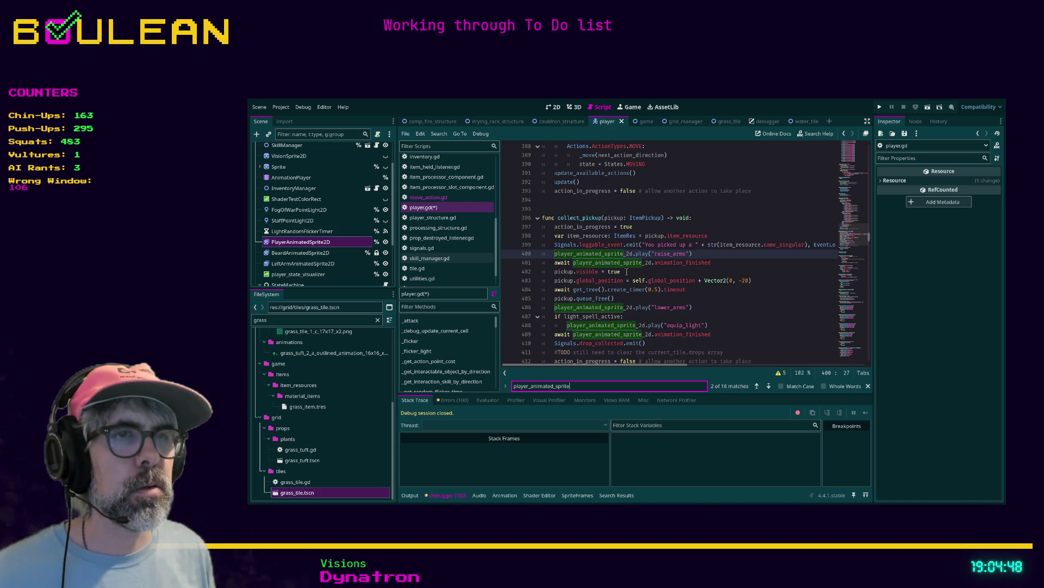
key(ctrl+a)
text(left_arm)
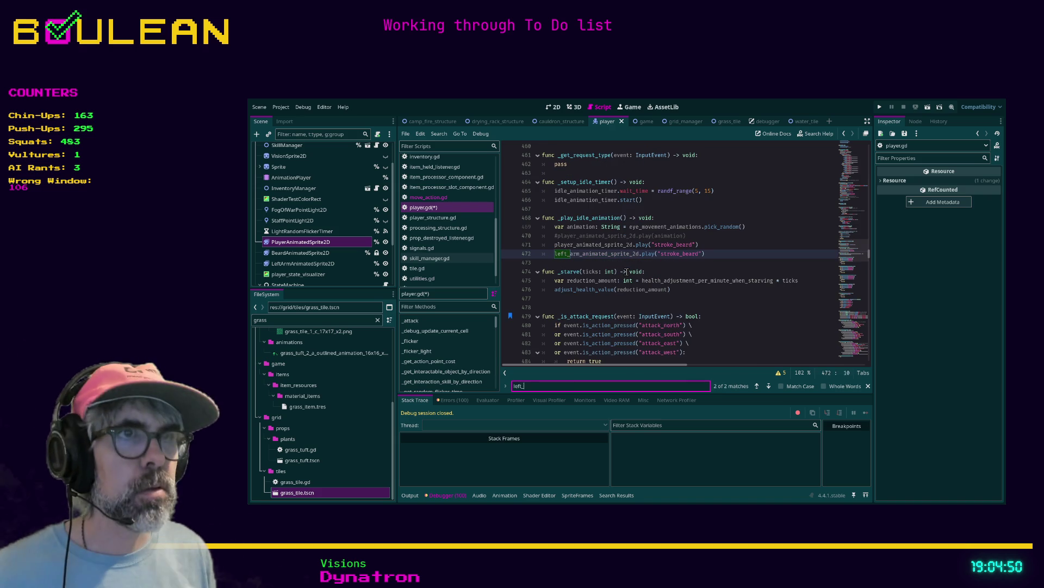
Save the player script and run the project with F5
click(620, 263)
key(ctrl+s)
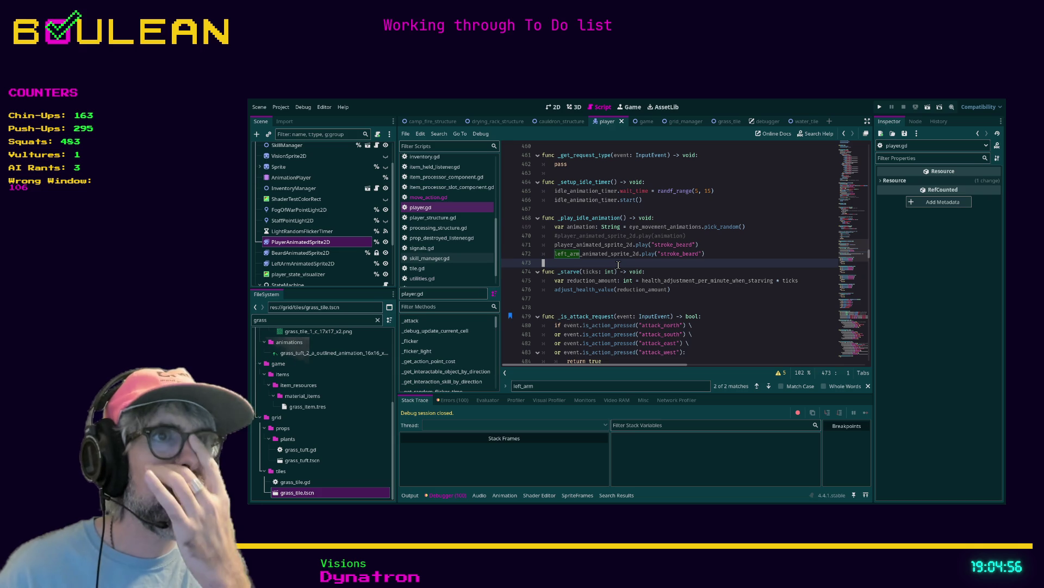
key(F5)
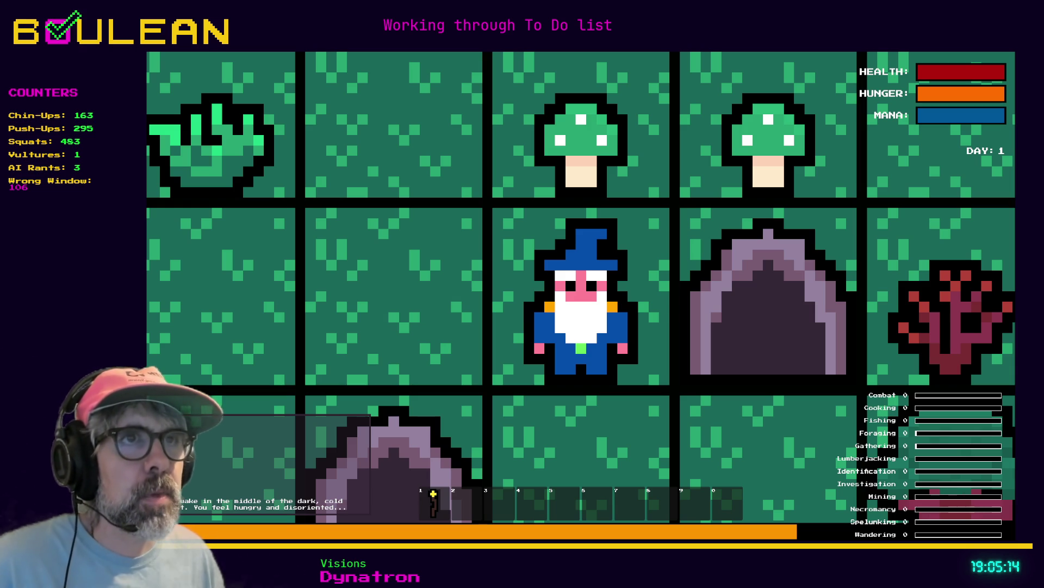
key(F8)
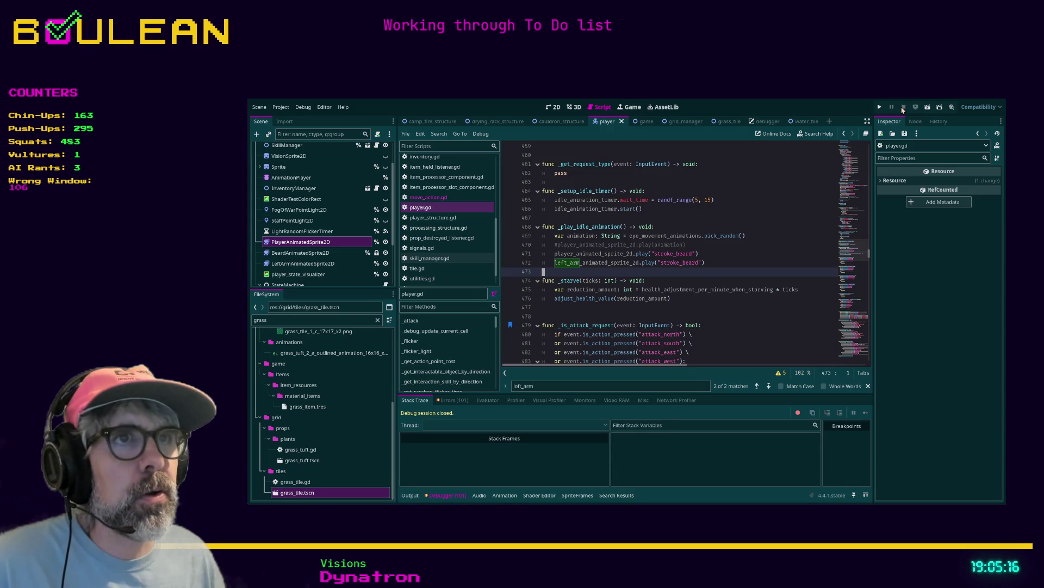
Uncomment the random idle animation call on line 470
click(710, 256)
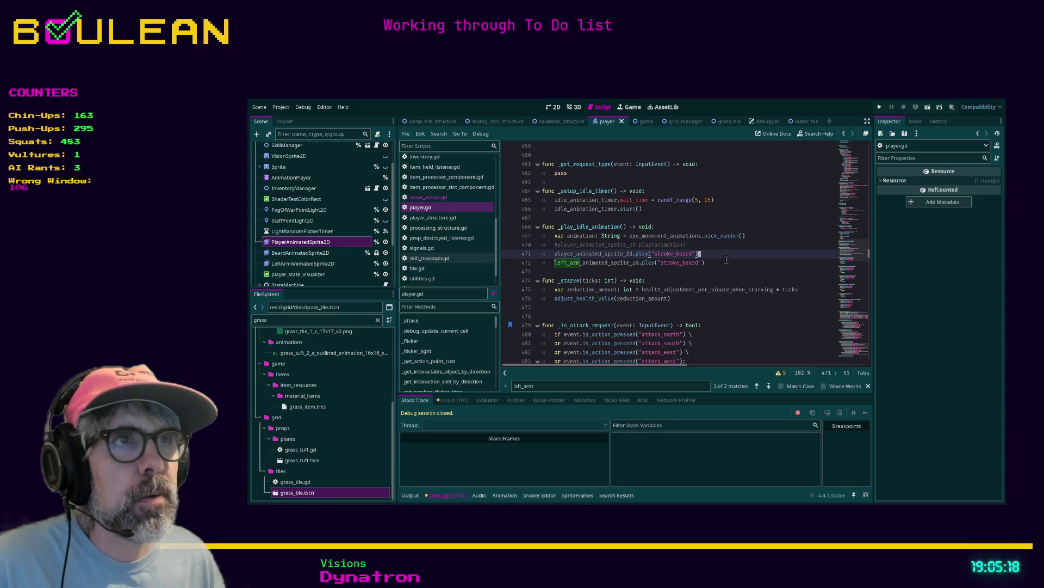
key(Up)
key(Home)
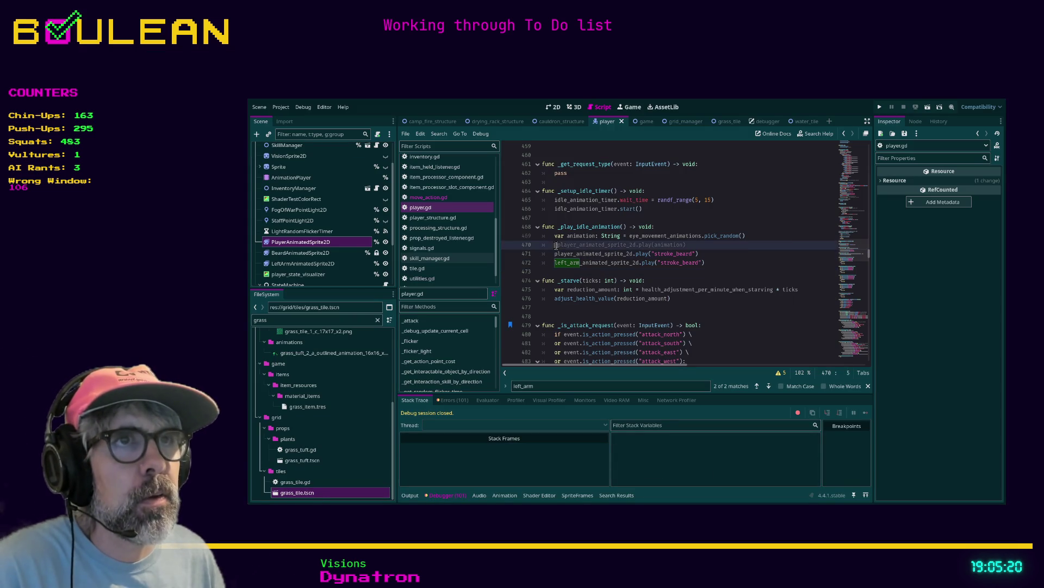
key(ctrl+k)
double_click(586, 253)
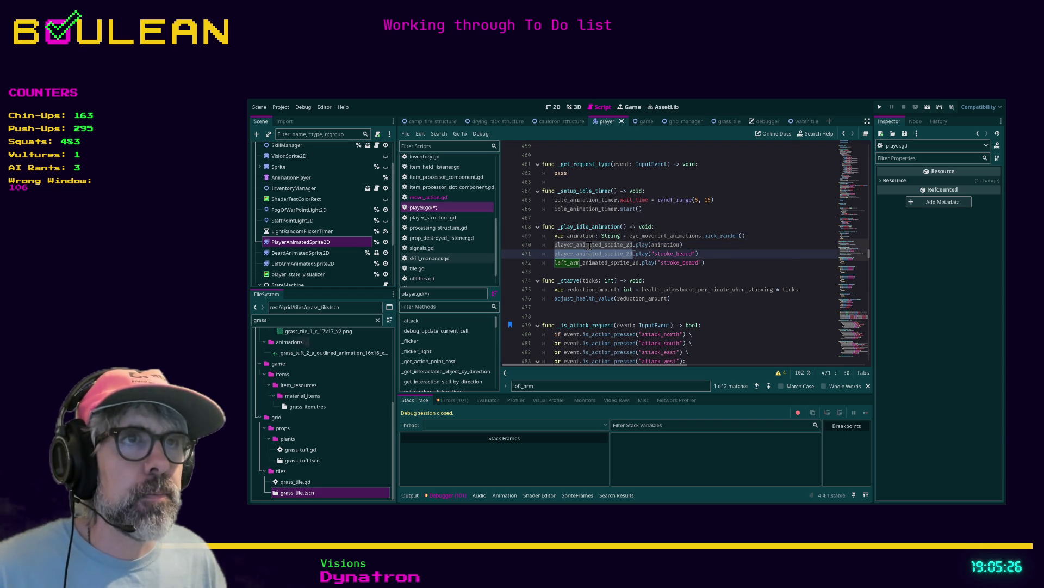
click(589, 246)
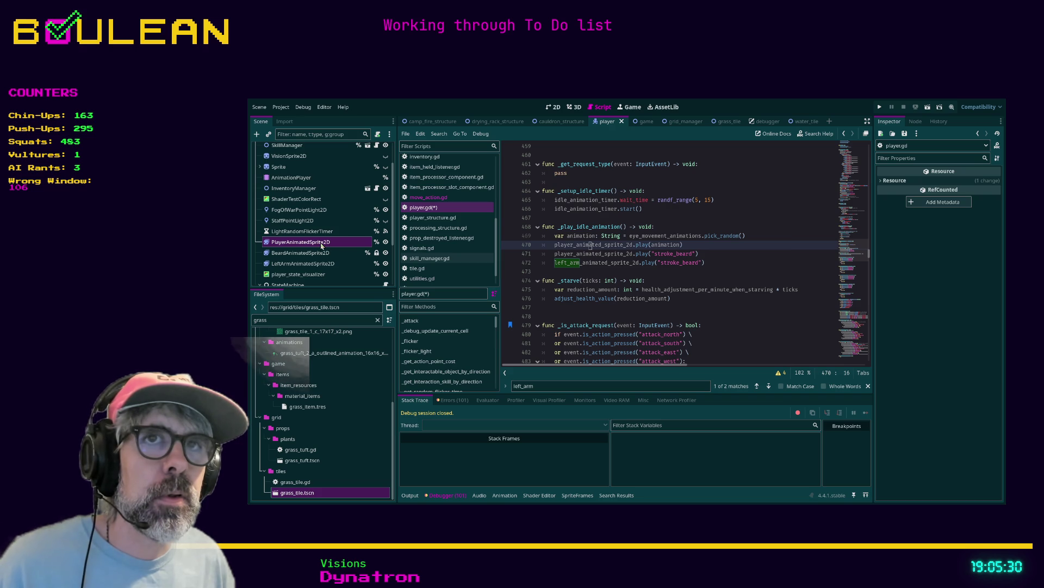
ctrl+click(579, 255)
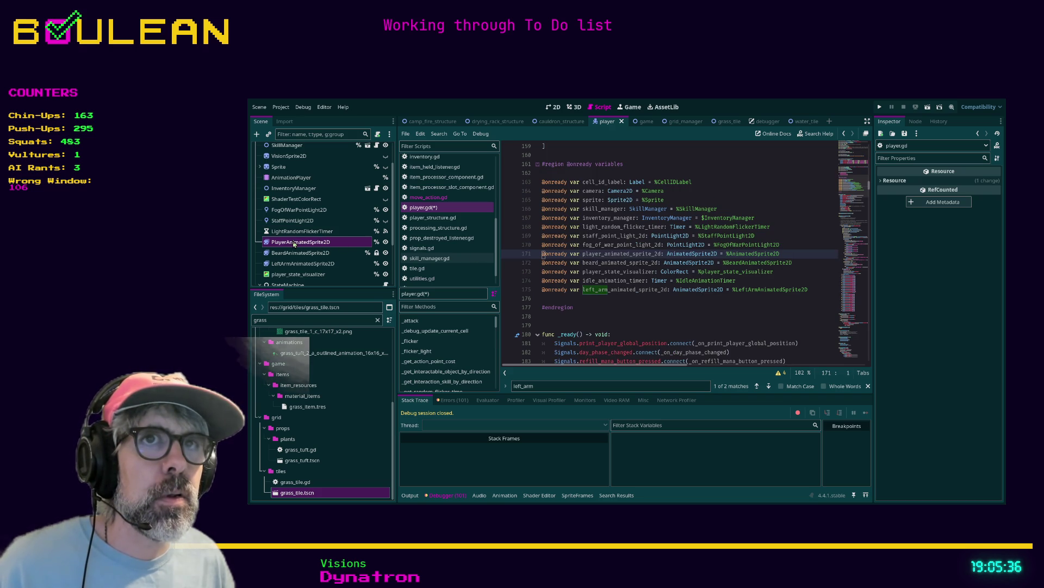
mouse_move(294, 243)
mouse_down()
mouse_move(442, 266)
mouse_move(544, 298)
mouse_up()
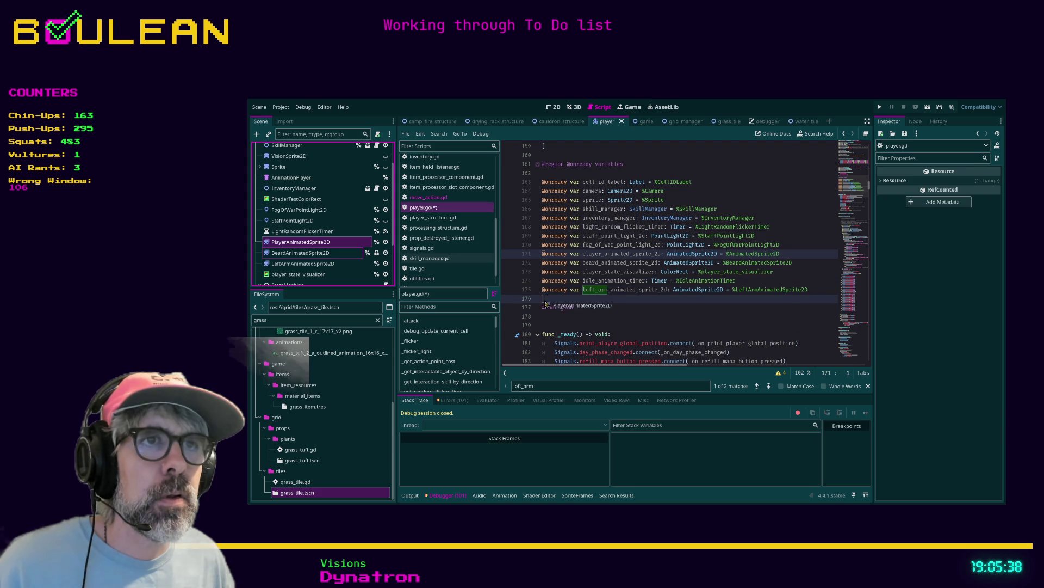
key(ctrl+z)
drag(326, 243, 543, 301)
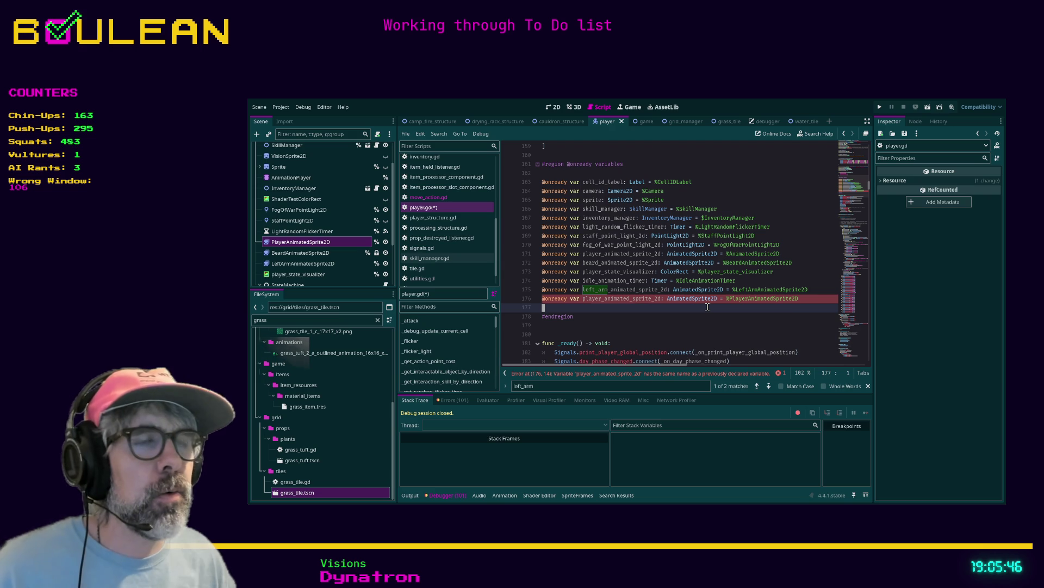
key(shift+Up)
key(BackSpace)
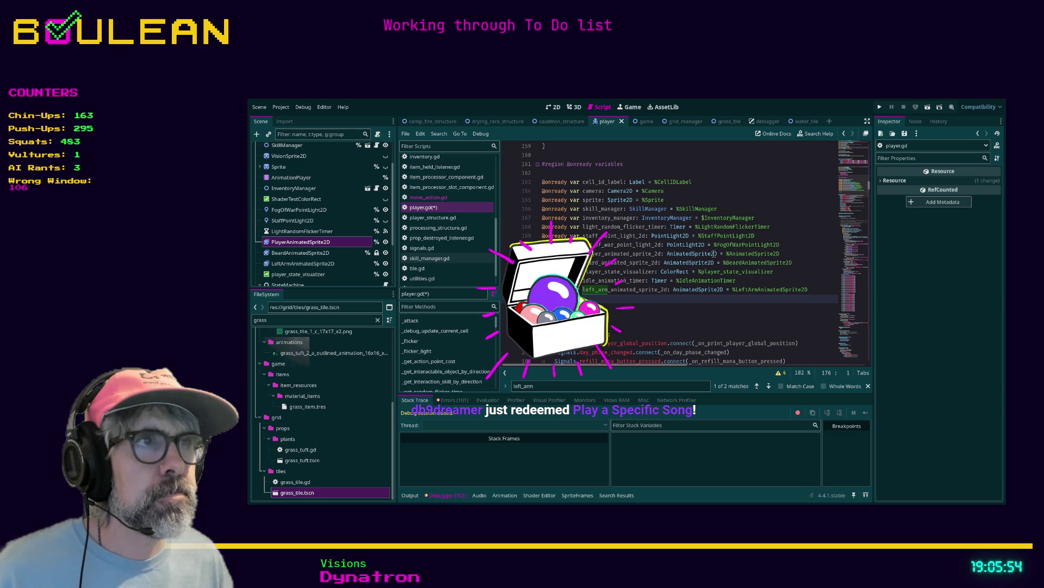
Change the sprite path to %PlayerAnimatedSprite2D, save the script and run the game
click(730, 253)
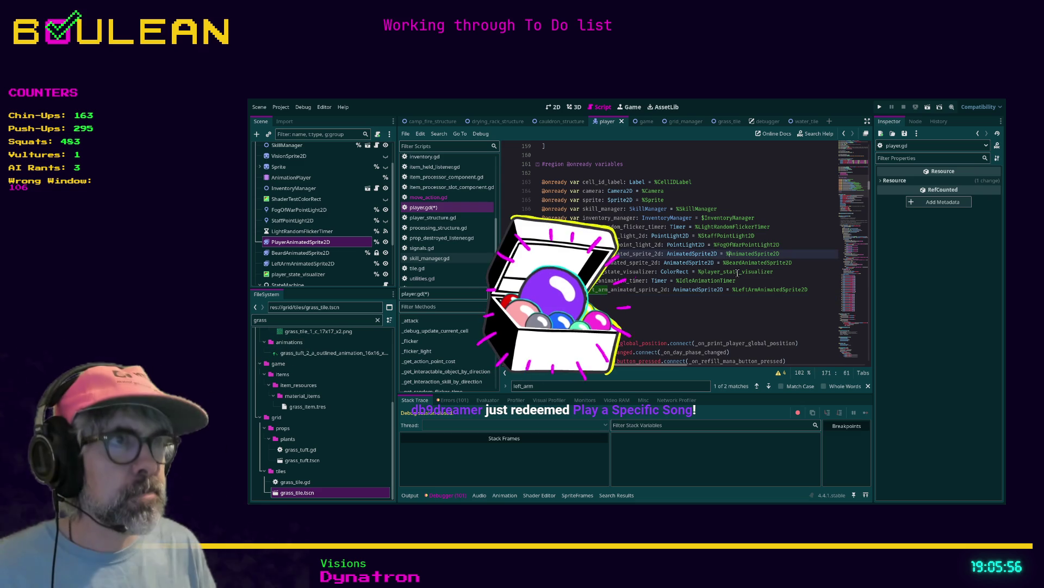
text(Player)
key(ctrl+s)
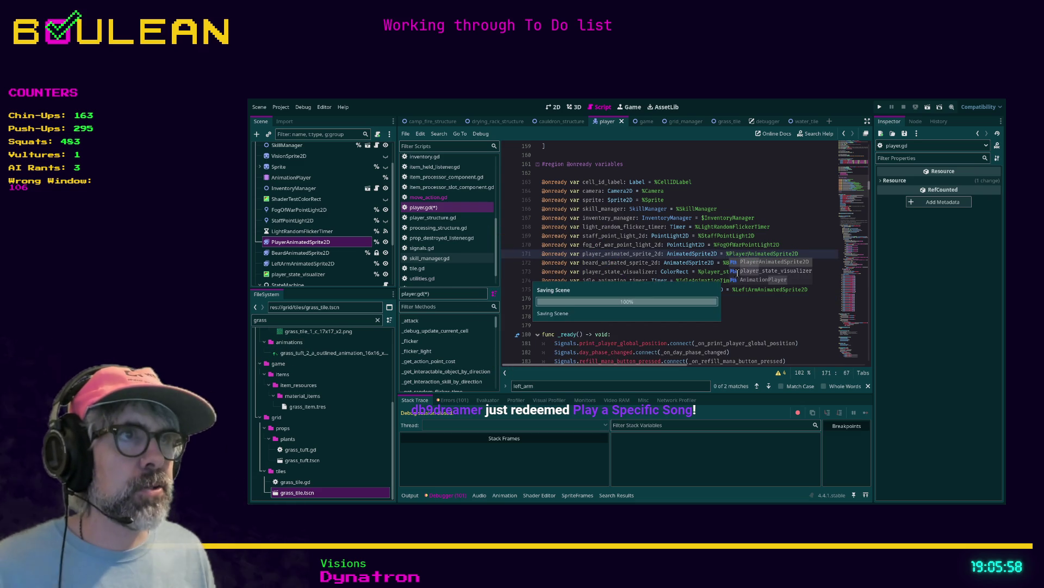
key(F5)
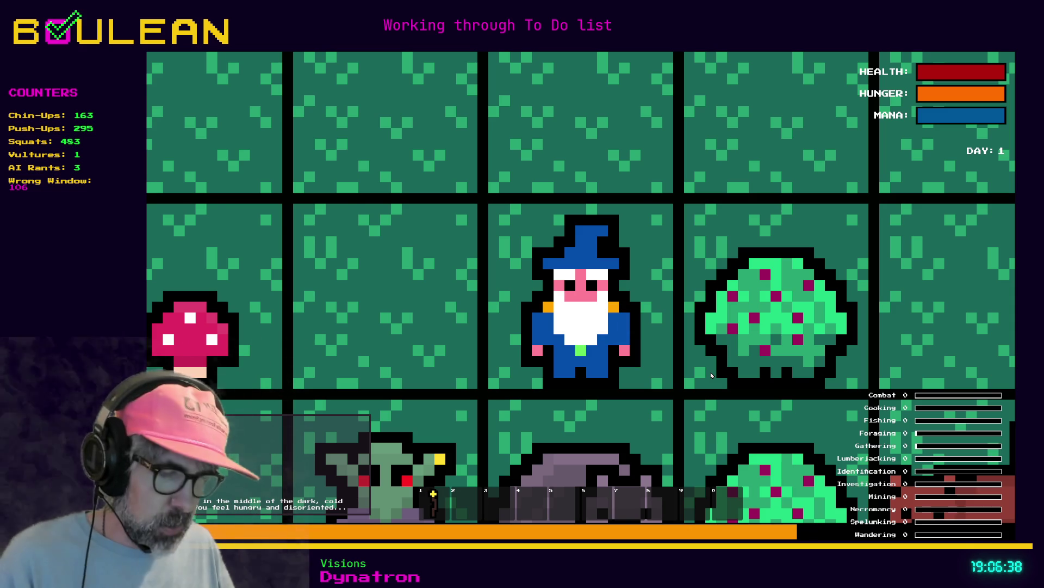
From the debug panel, advance time 8 hours three times to 18:00, then toggle the torch
key(grave)
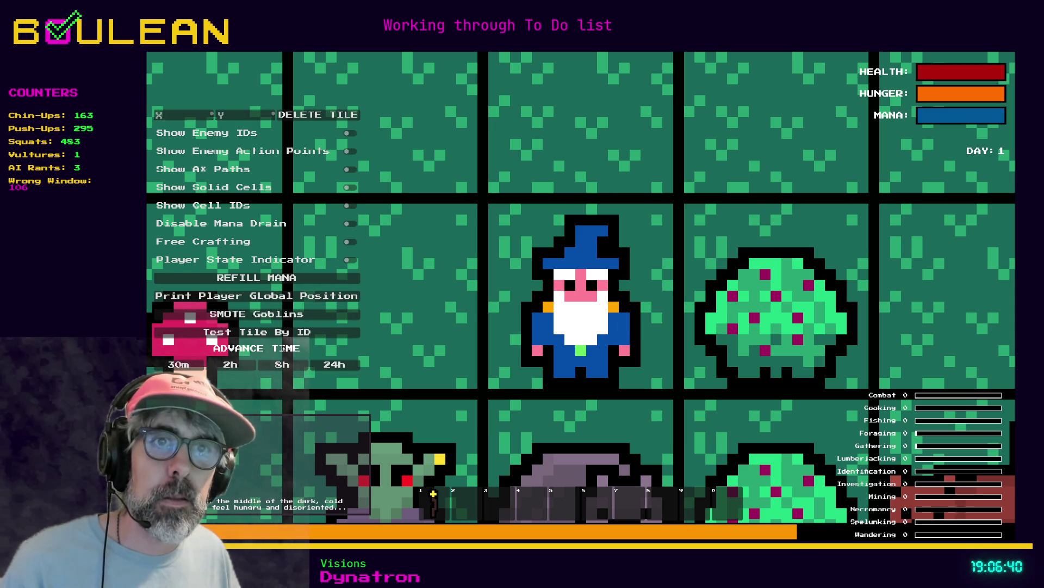
click(284, 365)
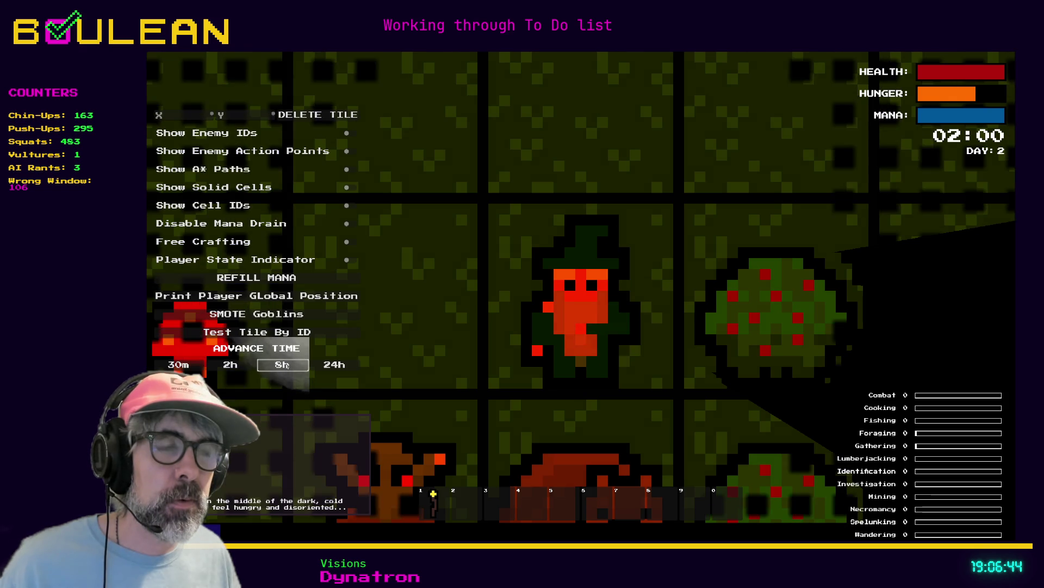
click(283, 365)
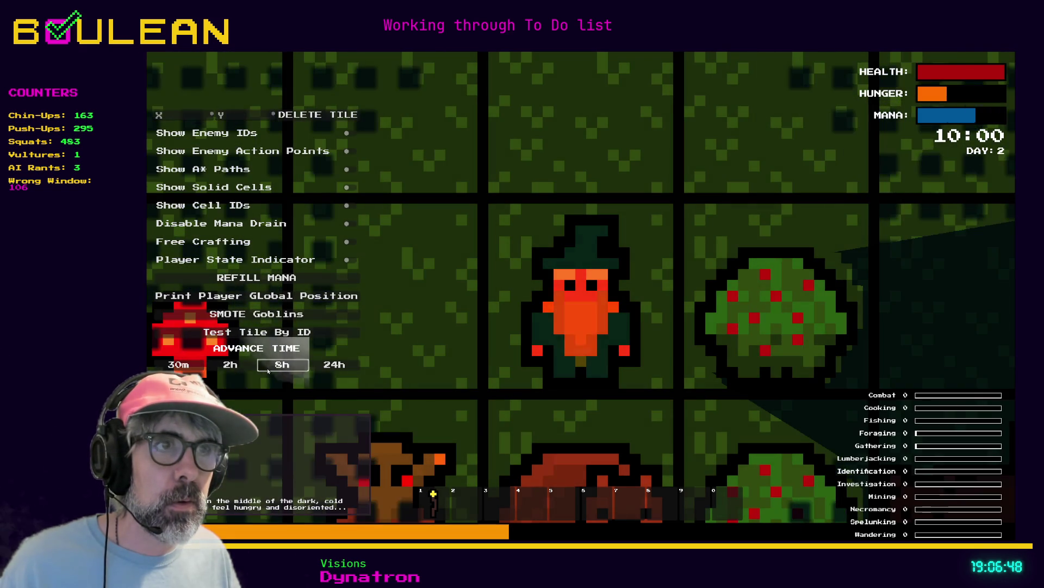
click(284, 365)
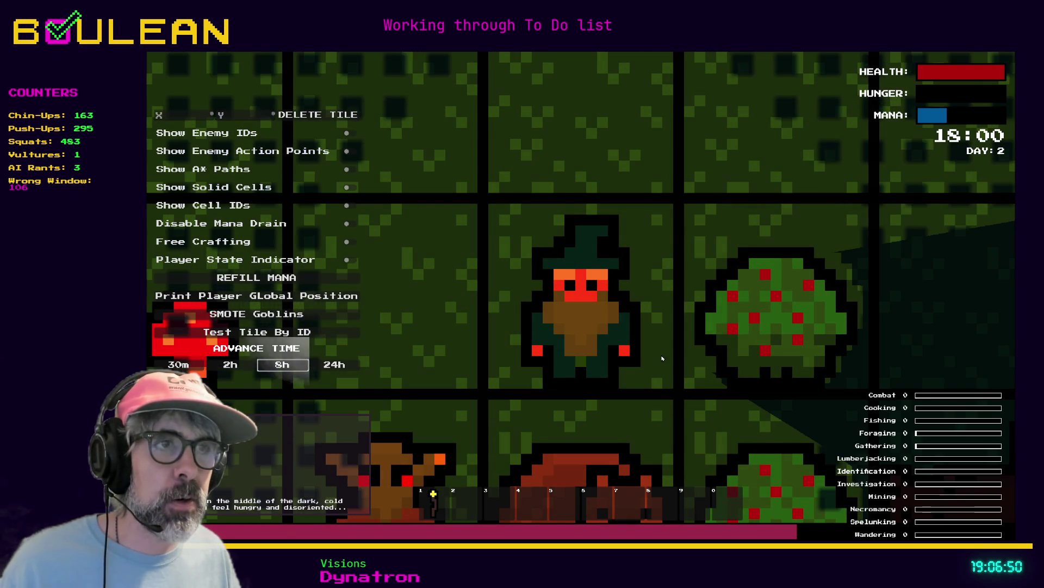
key(1)
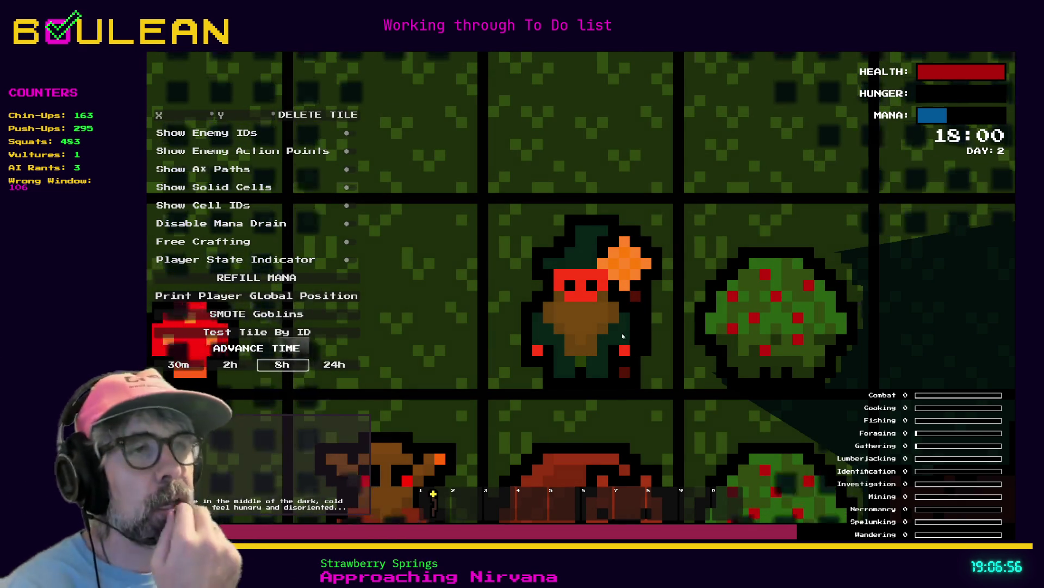
key(1)
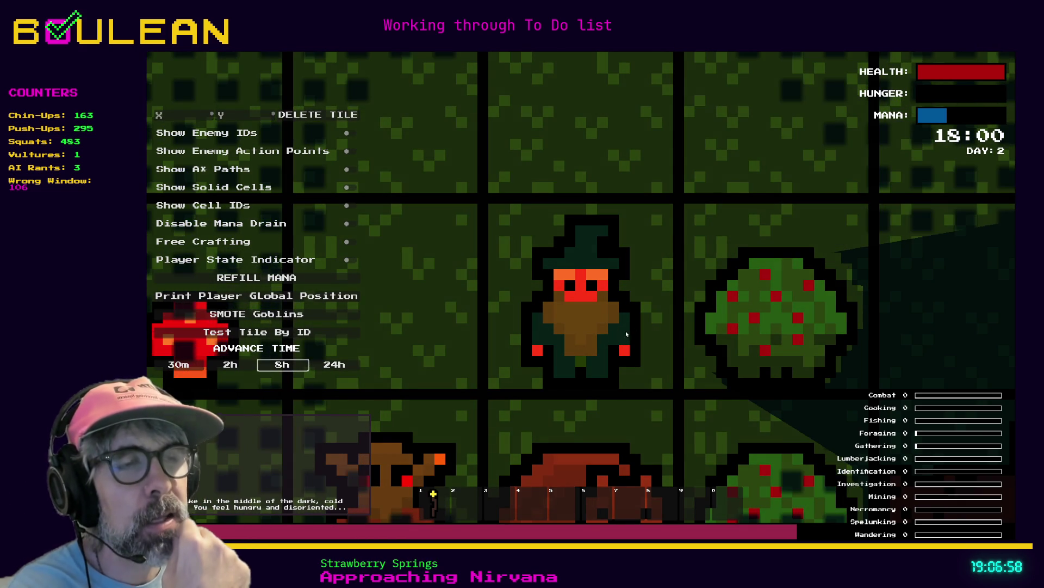
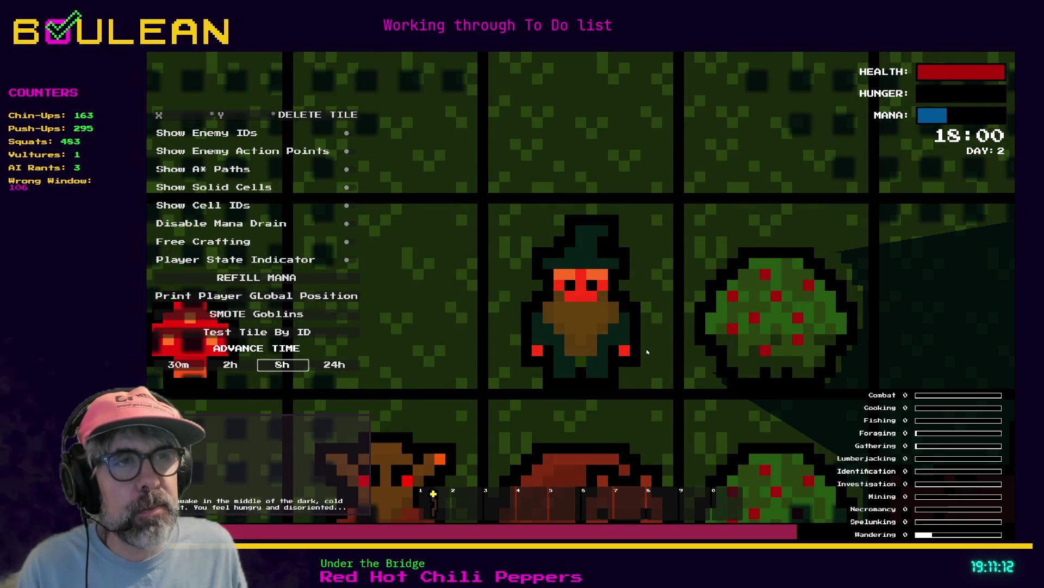
Walk the wizard up and right one tile, then advance the clock 8 hours three times to 18:08 on Day 3
key(w)
key(d)
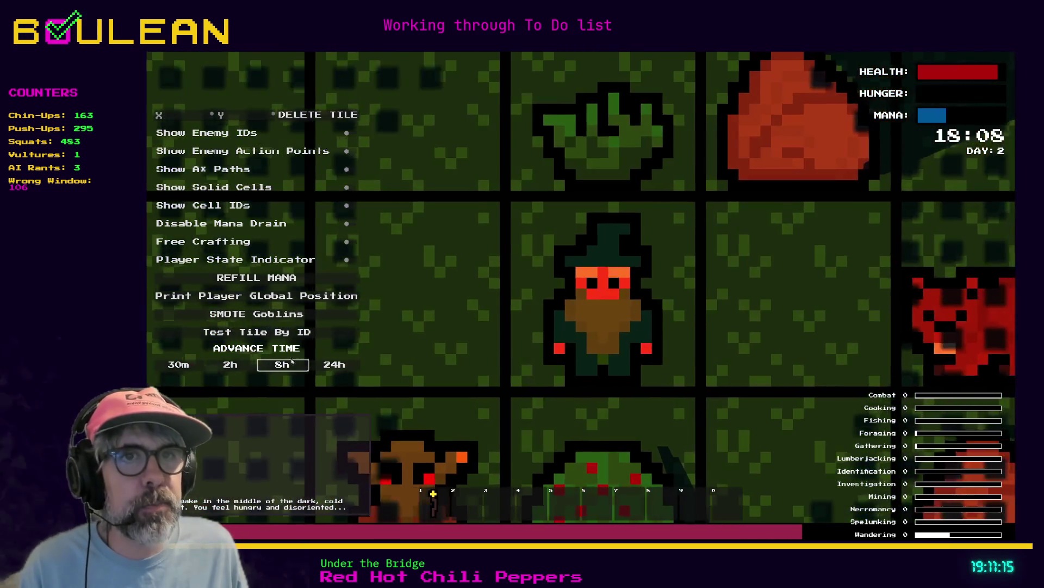
click(292, 362)
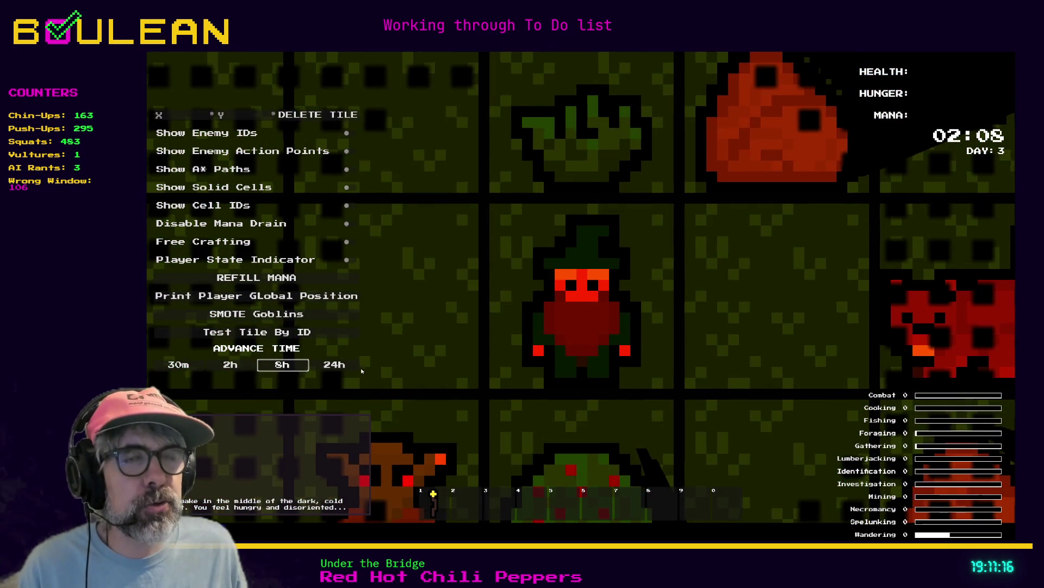
click(288, 370)
click(284, 368)
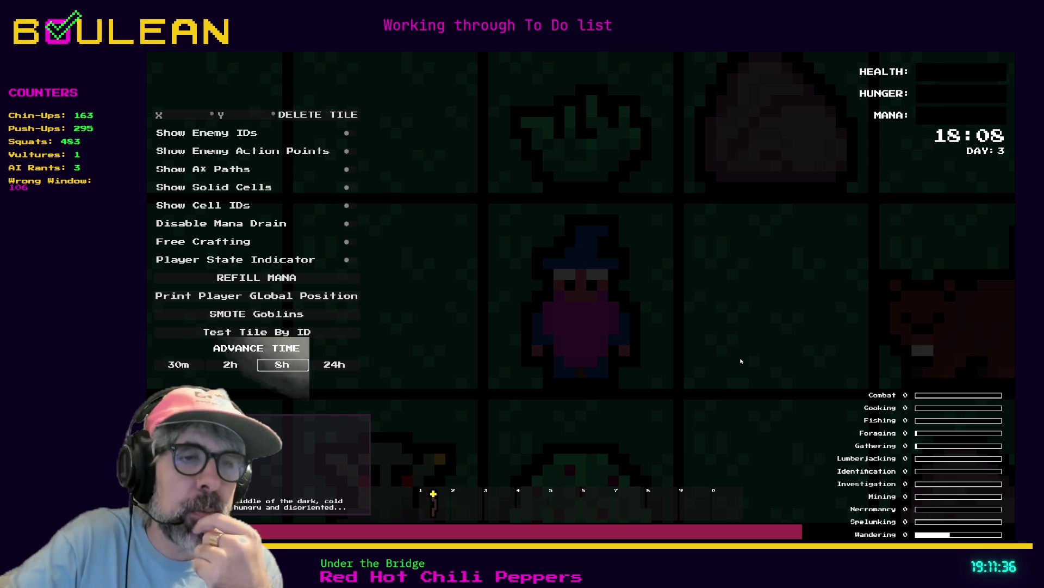
key(Up)
key(Up)
key(Up)
key(Return)
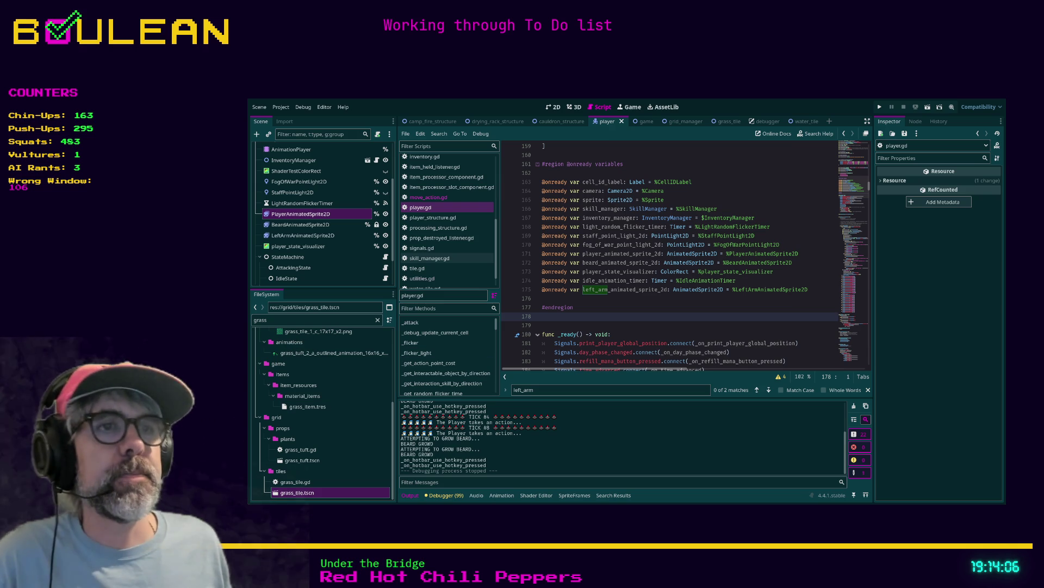
Scroll through player.gd and place the cursor on line 357
scroll(669, 255, down, 2)
scroll(669, 256, down, 2)
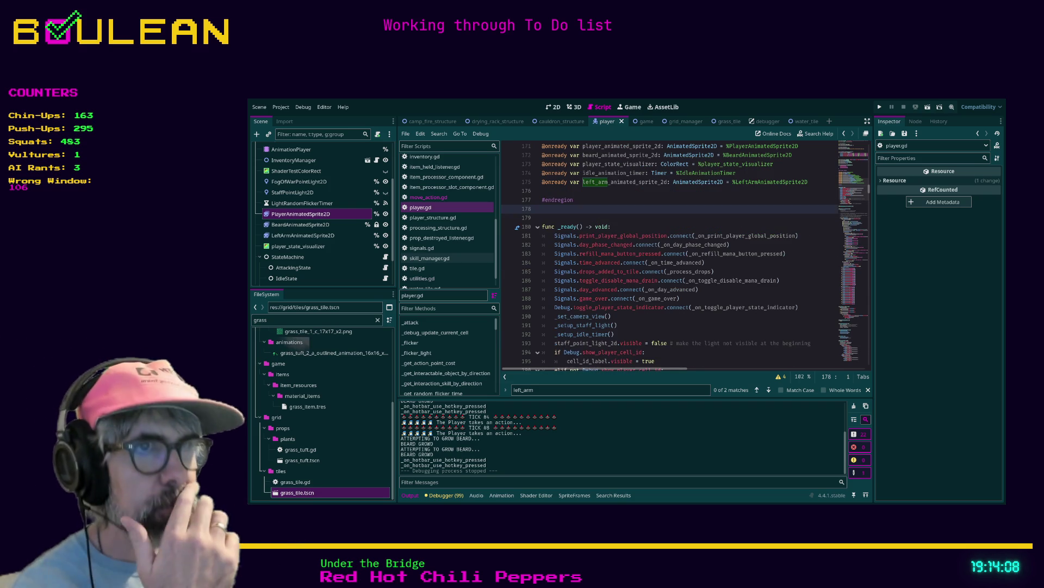
scroll(669, 256, down, 6)
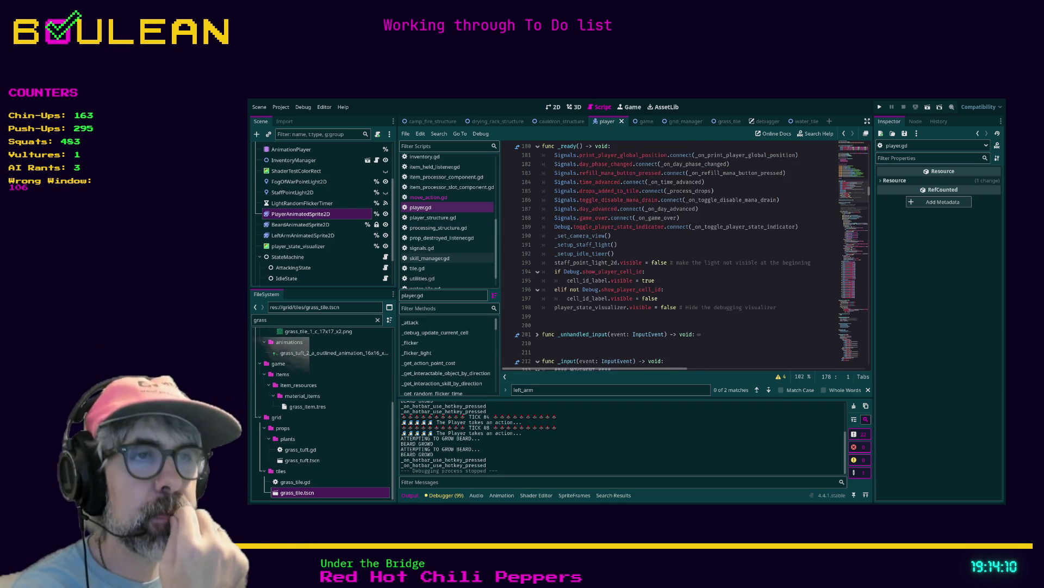
scroll(870, 201, down, 3)
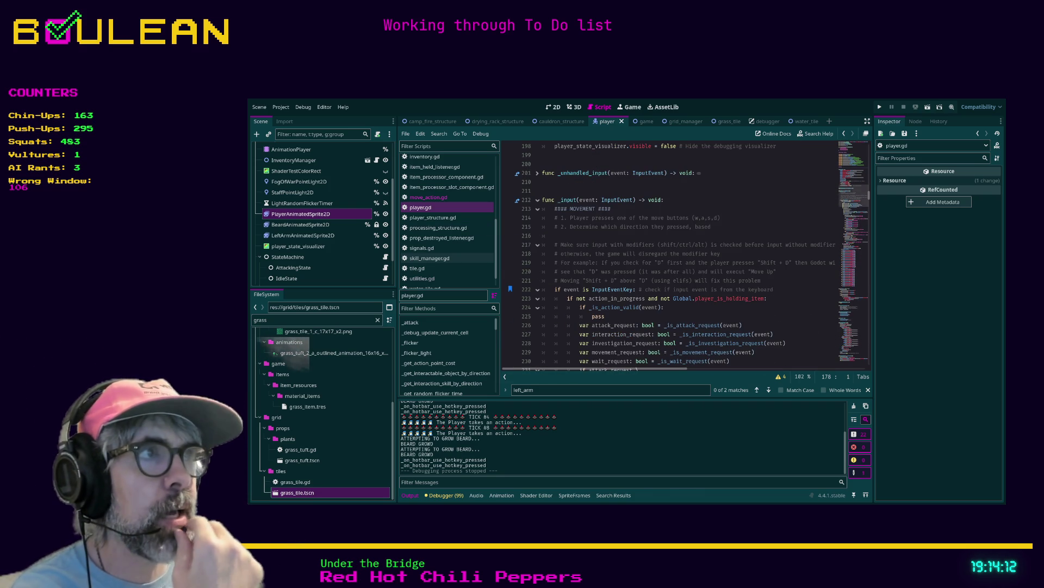
drag(870, 201, 868, 286)
scroll(866, 286, up, 1)
scroll(620, 338, up, 20)
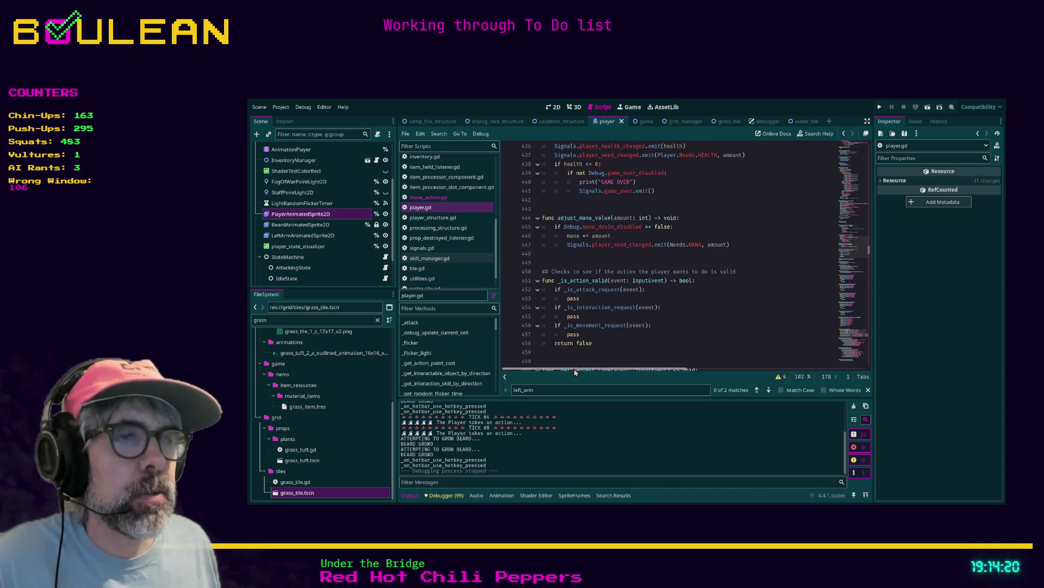
scroll(644, 299, up, 1)
scroll(643, 299, up, 8)
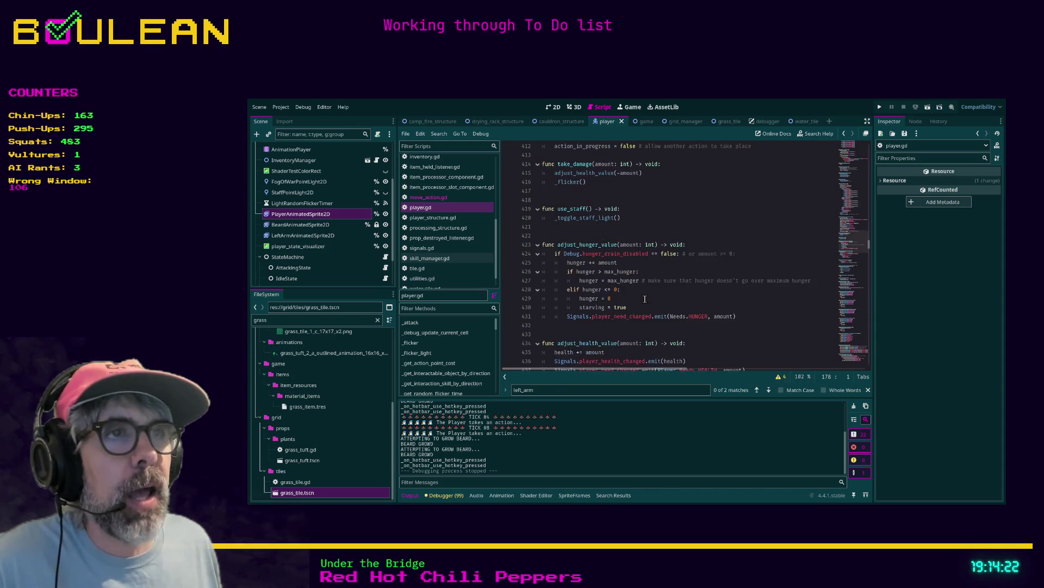
scroll(645, 298, up, 10)
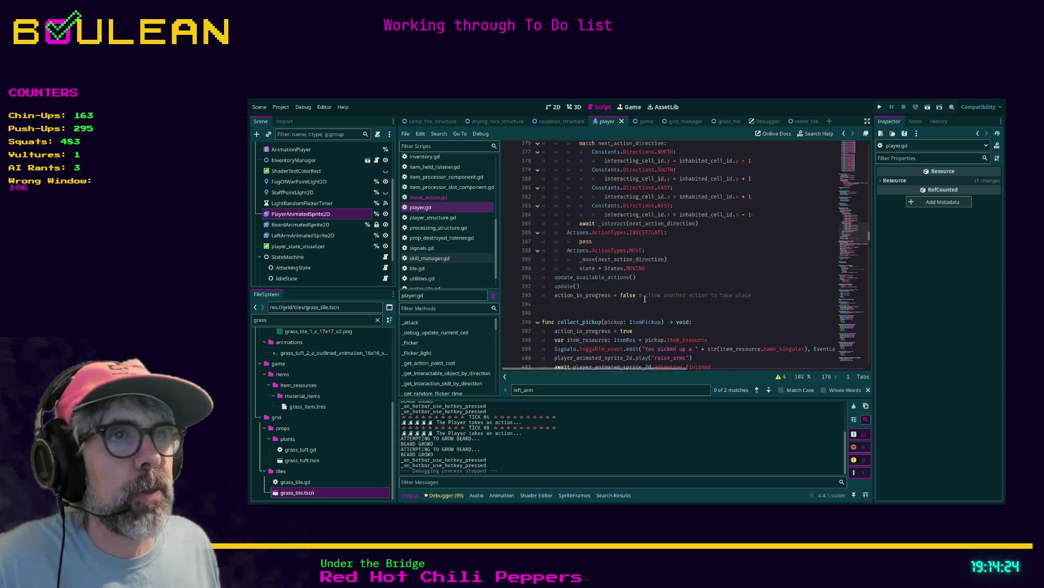
scroll(644, 298, up, 1)
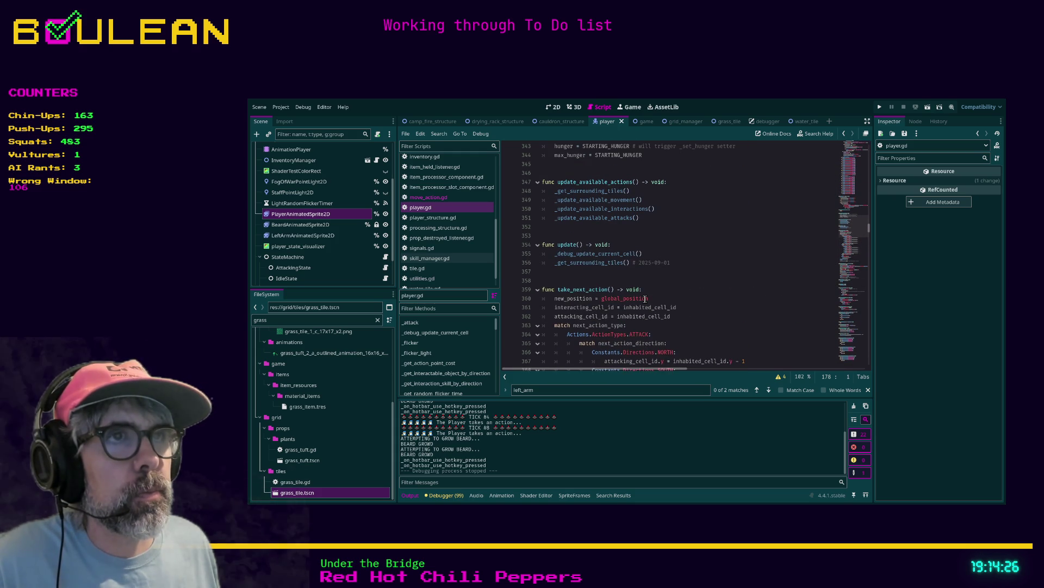
scroll(645, 299, up, 1)
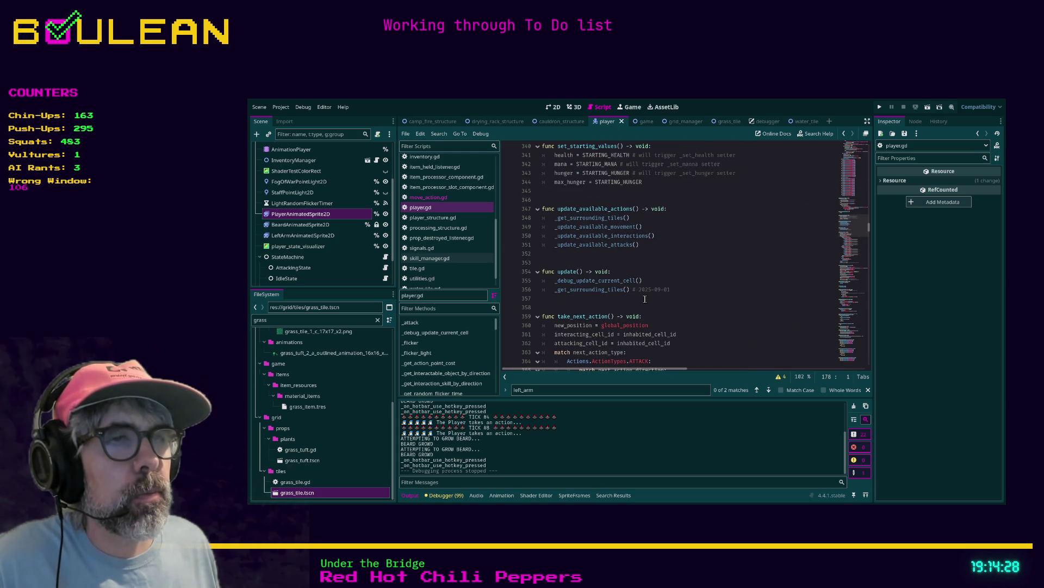
click(645, 298)
Search the script for 'idle_' and place the cursor on empty line 473 below _play_idle_animation
key(ctrl+f)
text(idle_)
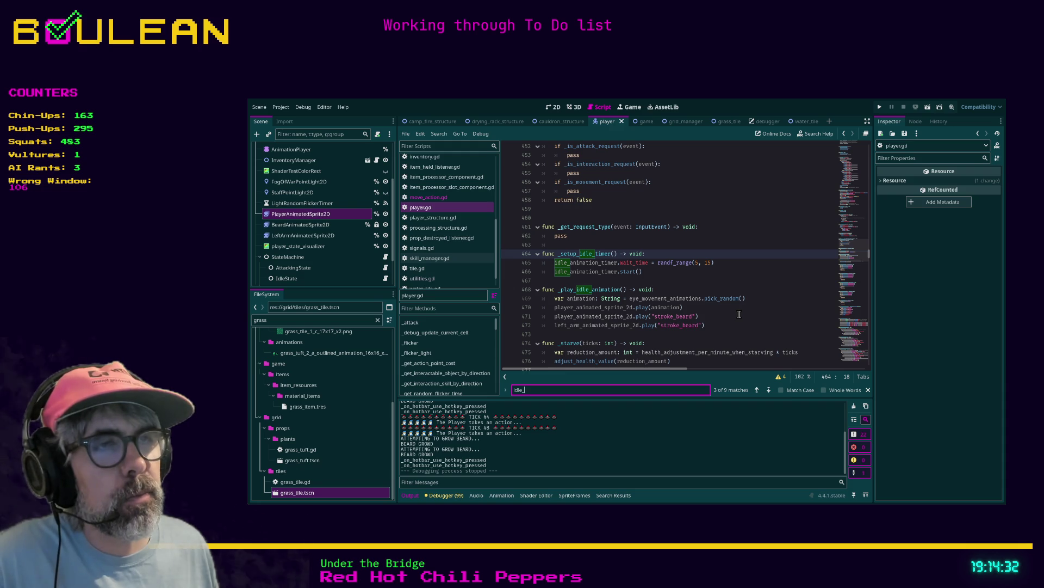
scroll(740, 314, down, 1)
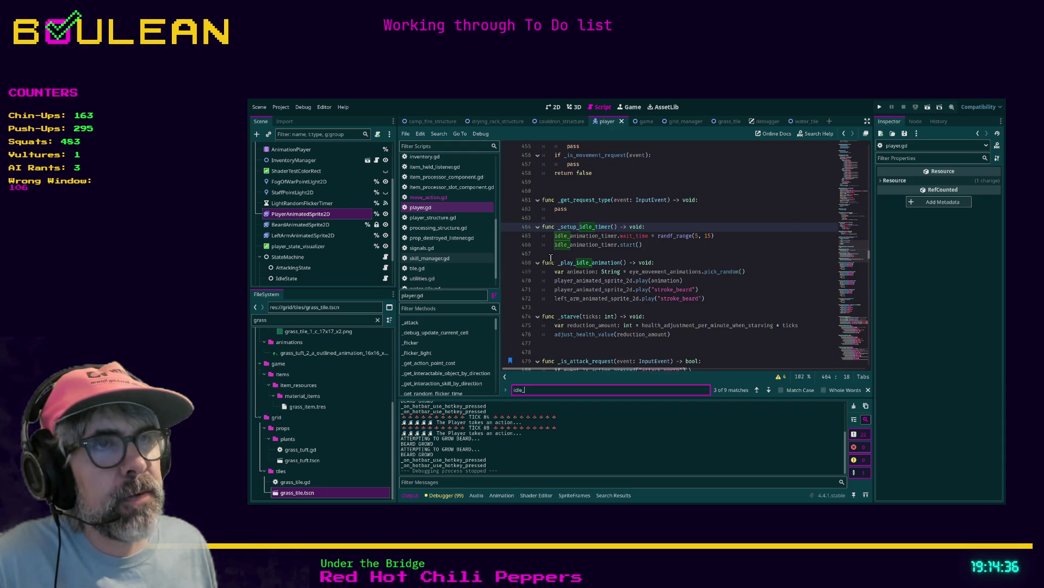
click(550, 307)
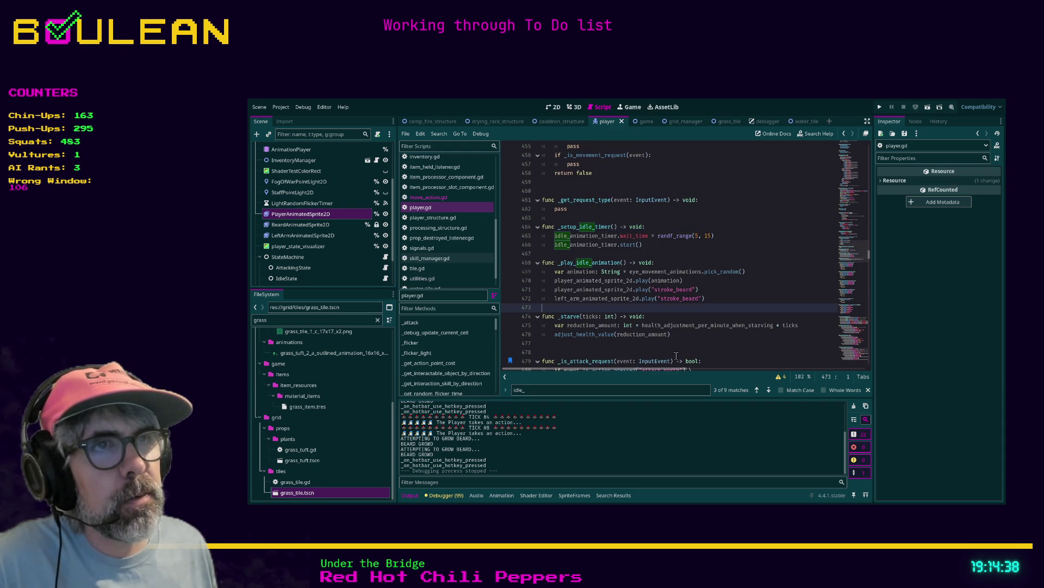
Declare func _play_stroke_beard_animation() -> void: below the idle animation function
key(Return)
key(Return)
key(Return)
key(Up)
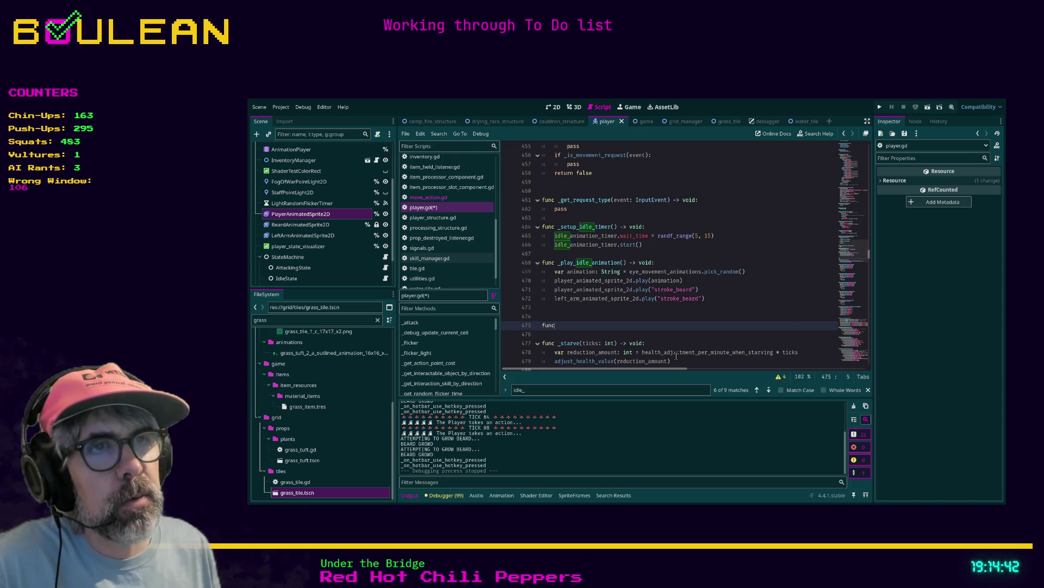
text( _play)
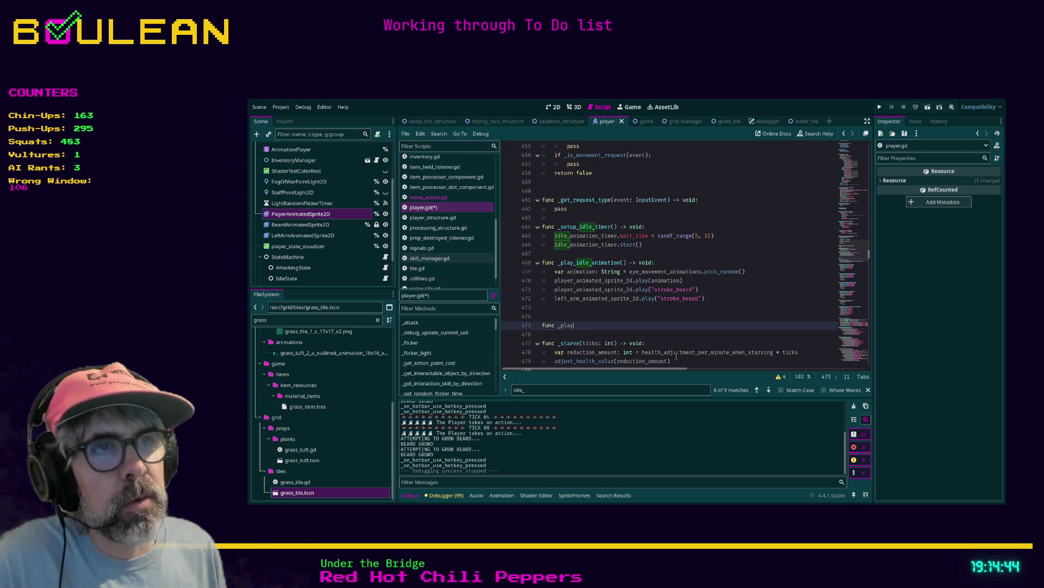
text(e)
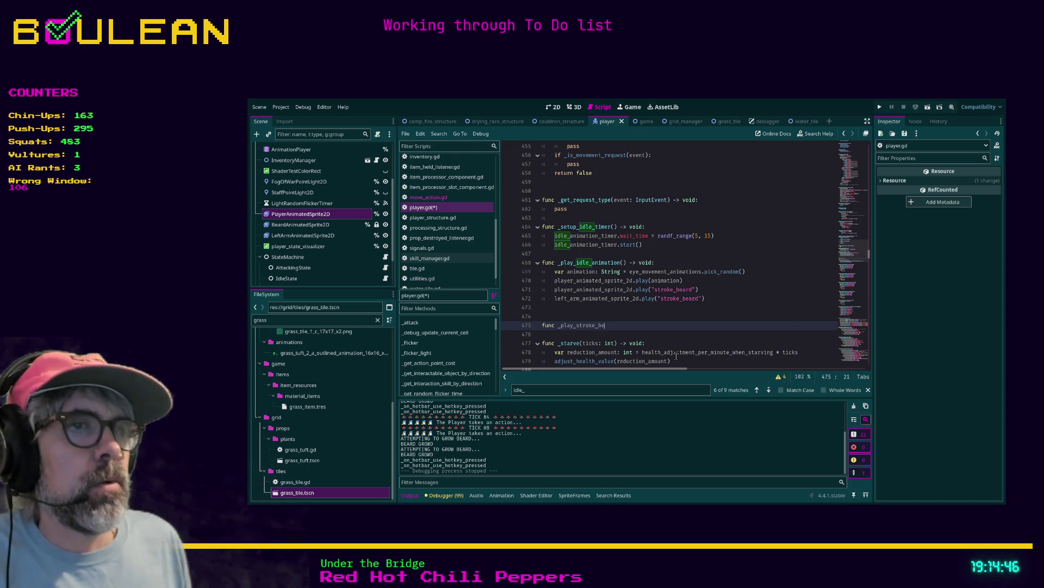
text(oke_beard_animation() -)
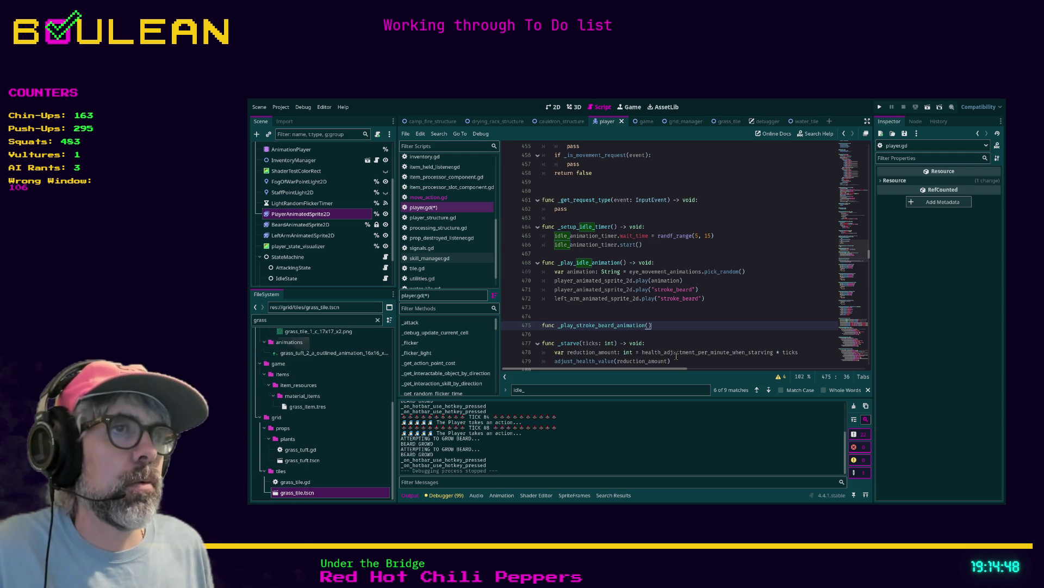
text(> void:)
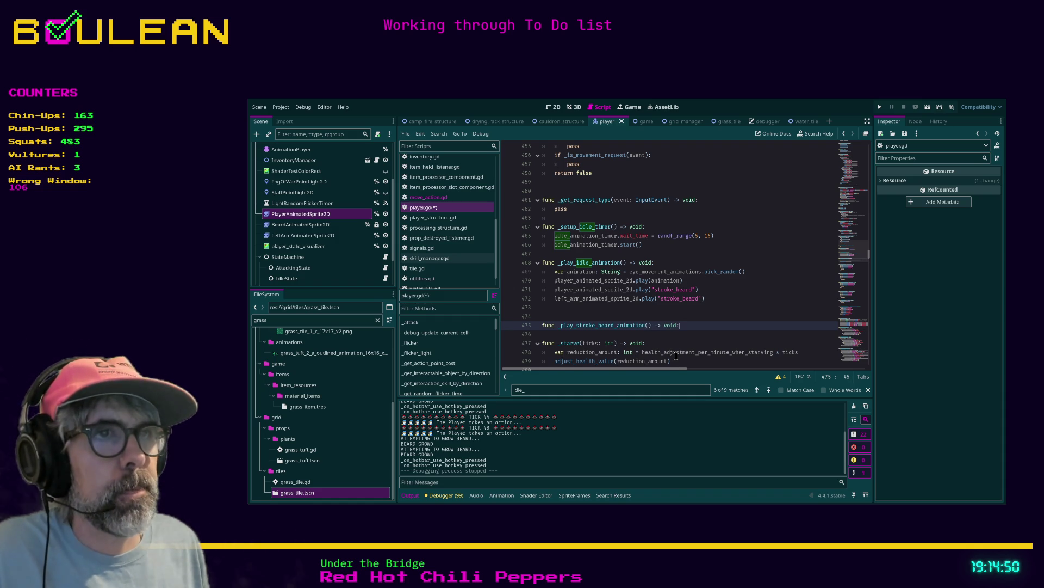
key(Return)
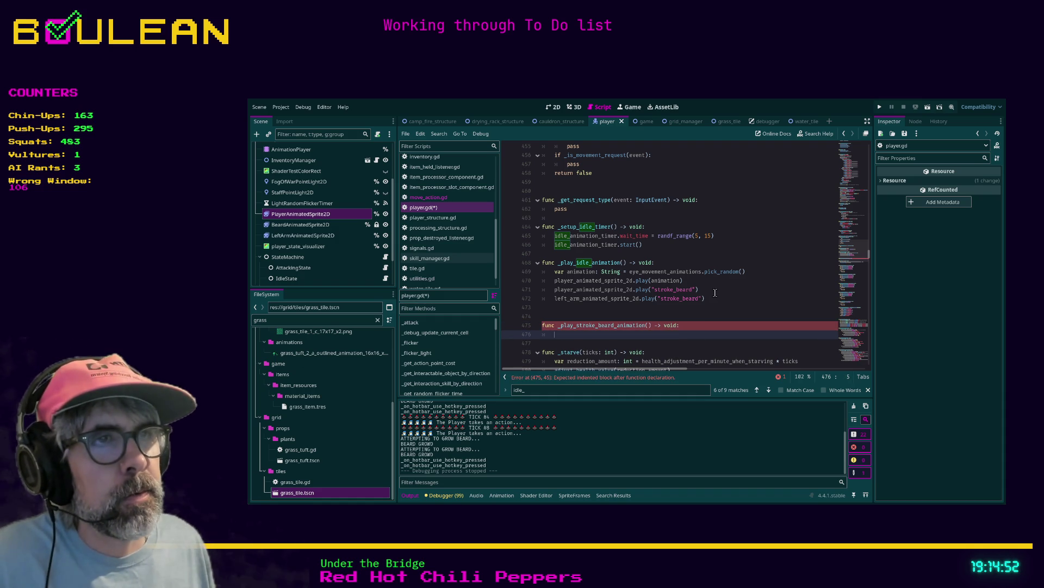
Copy the two stroke_beard play lines into the new function's body
drag(714, 296, 520, 293)
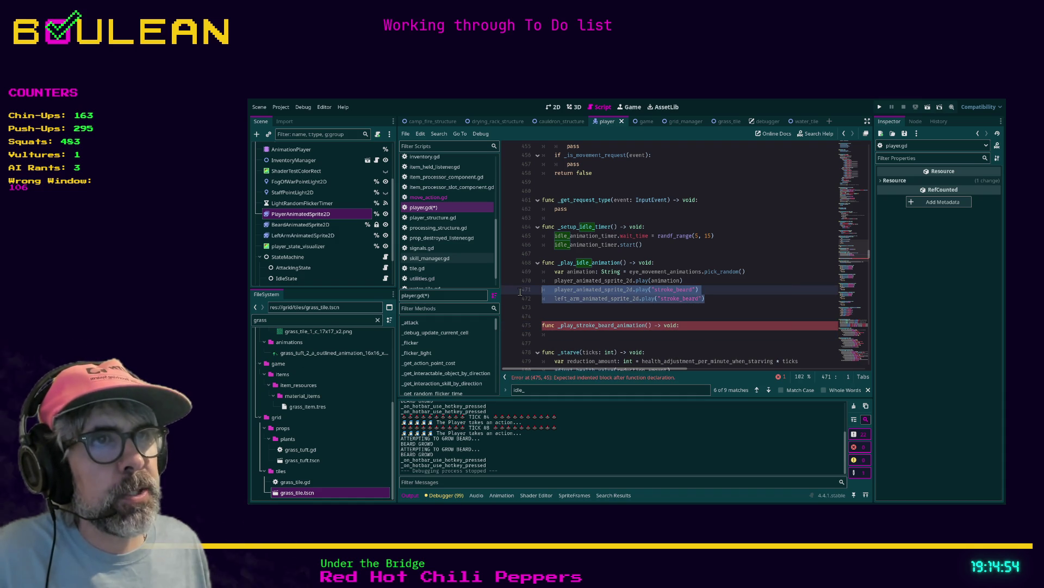
key(ctrl+c)
click(542, 334)
key(ctrl+v)
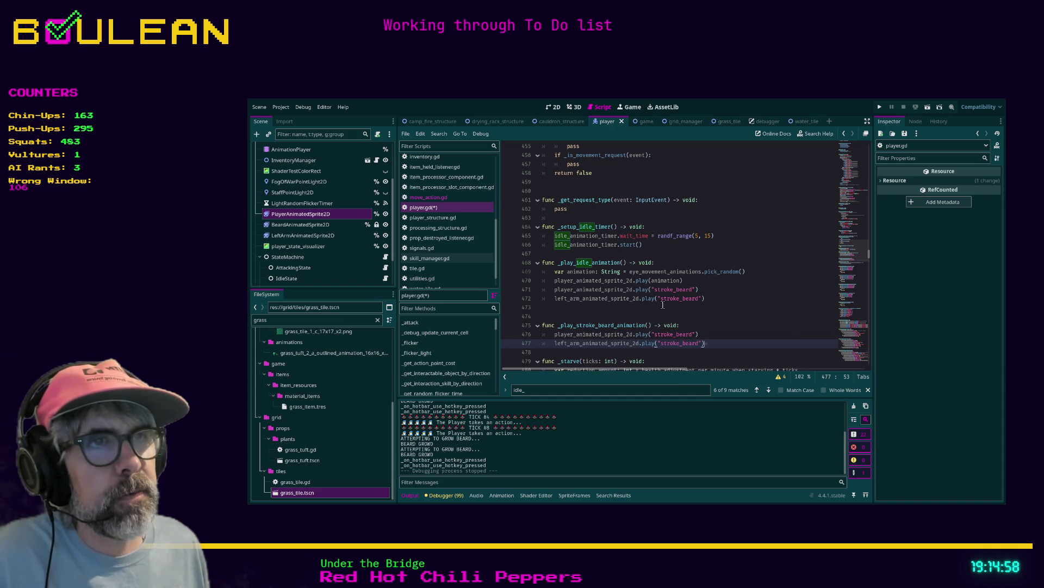
drag(714, 298, 521, 295)
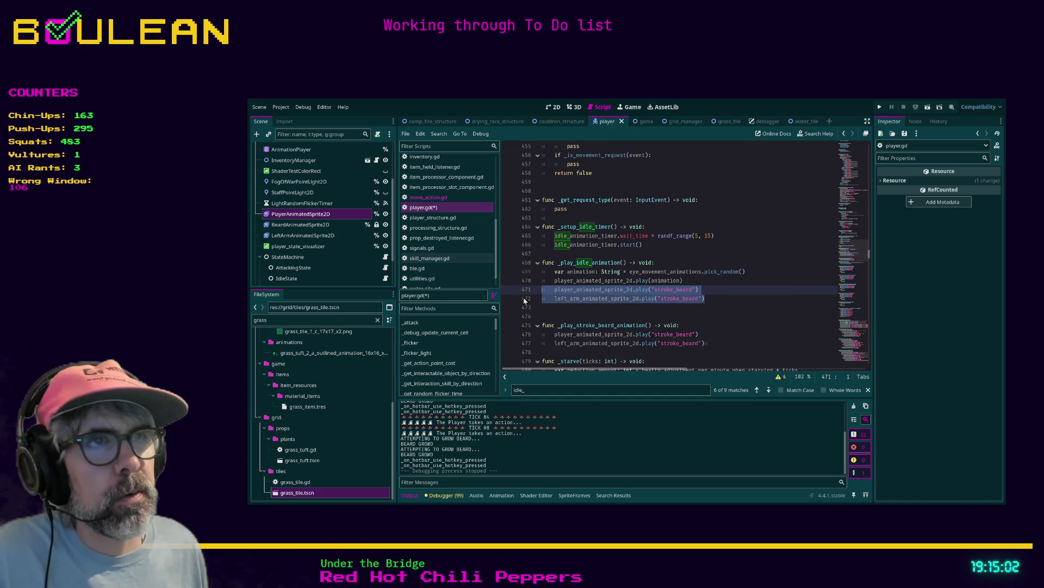
Comment out the stroke_beard play lines 471–472 in _play_idle_animation
key(ctrl+k)
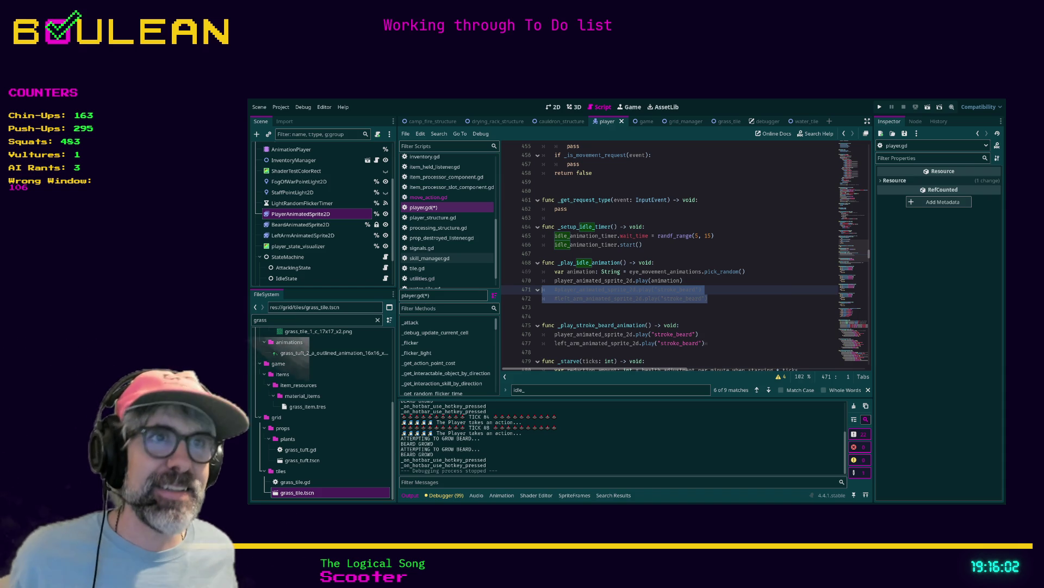
click(574, 307)
scroll(574, 336, down, 1)
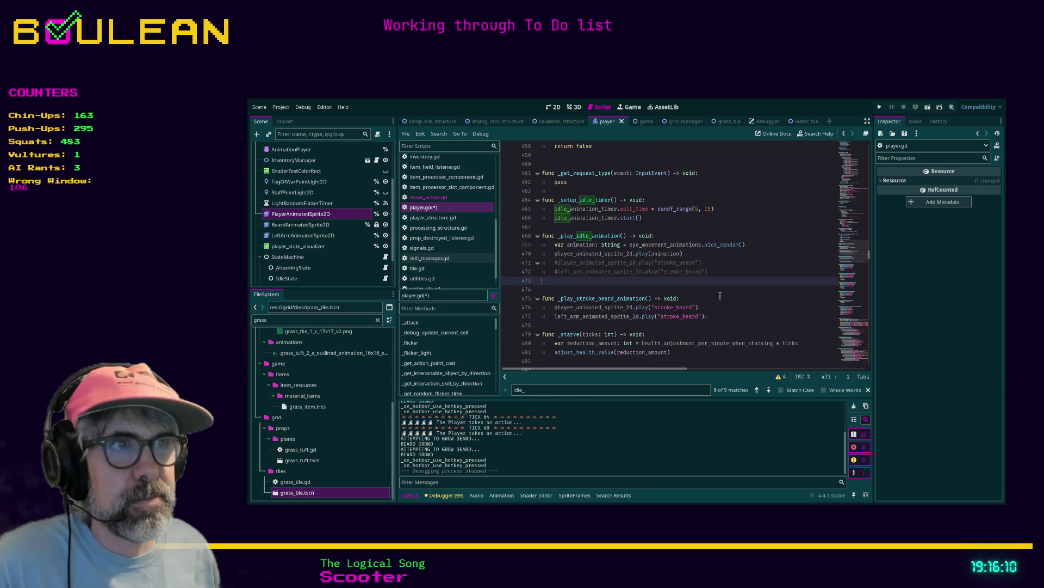
click(710, 316)
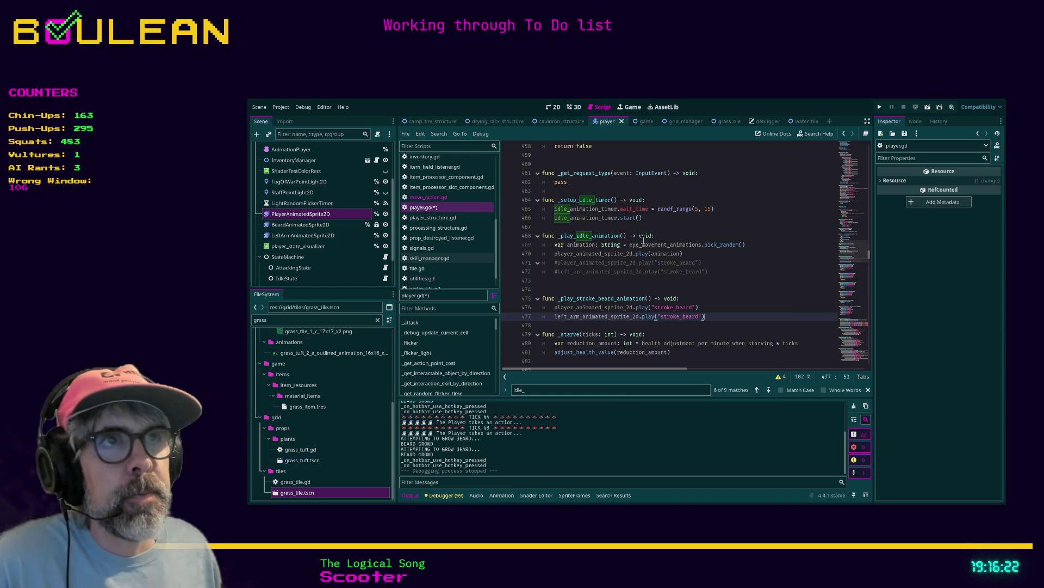
scroll(694, 243, up, 1)
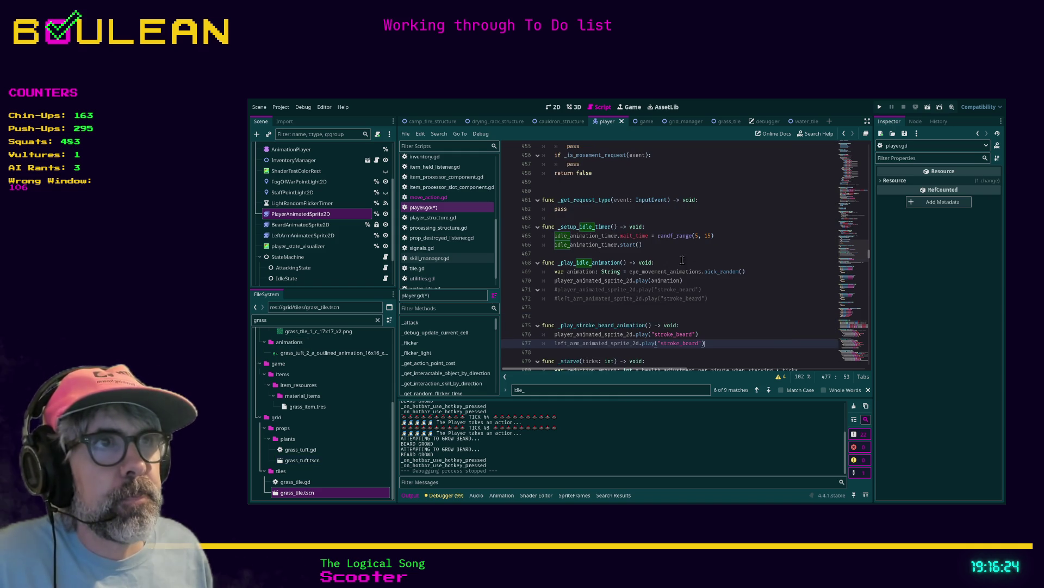
click(602, 316)
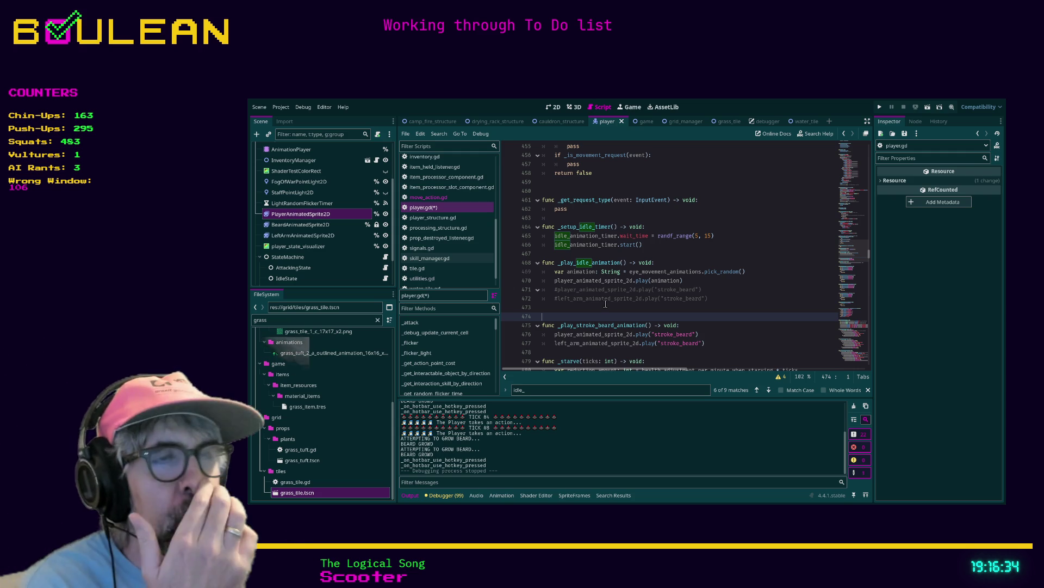
scroll(605, 304, down, 1)
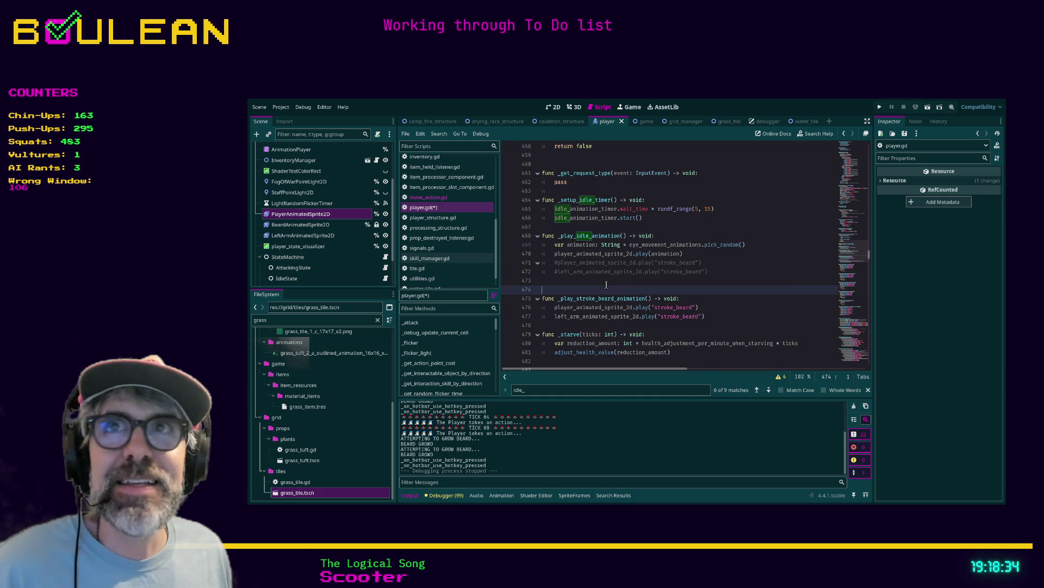
click(560, 298)
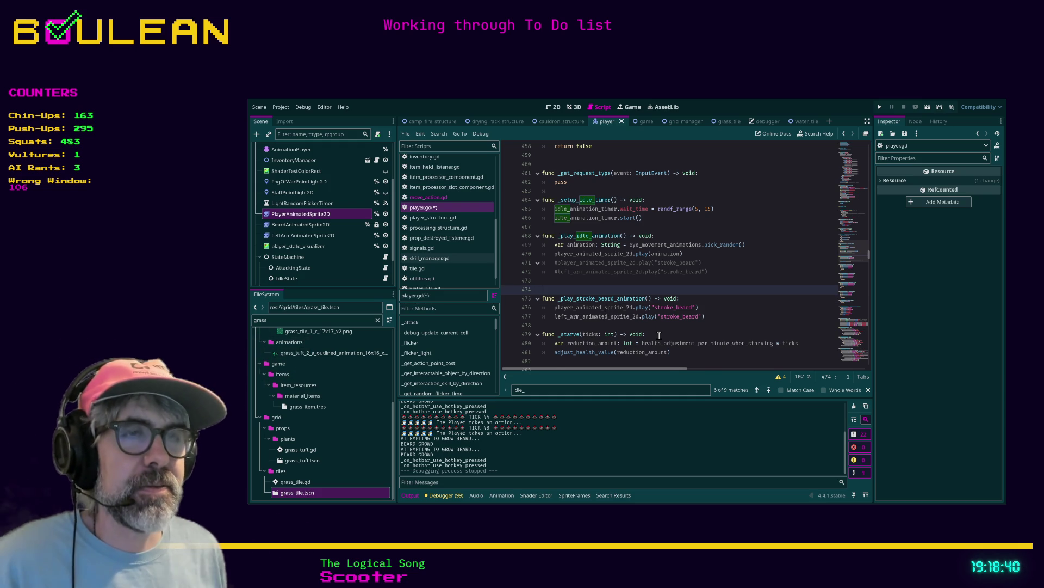
Add a _play_blink_animation() -> void stub with a pass body
key(ctrl+shift+Return)
key(ctrl+shift+Return)
text(fun)
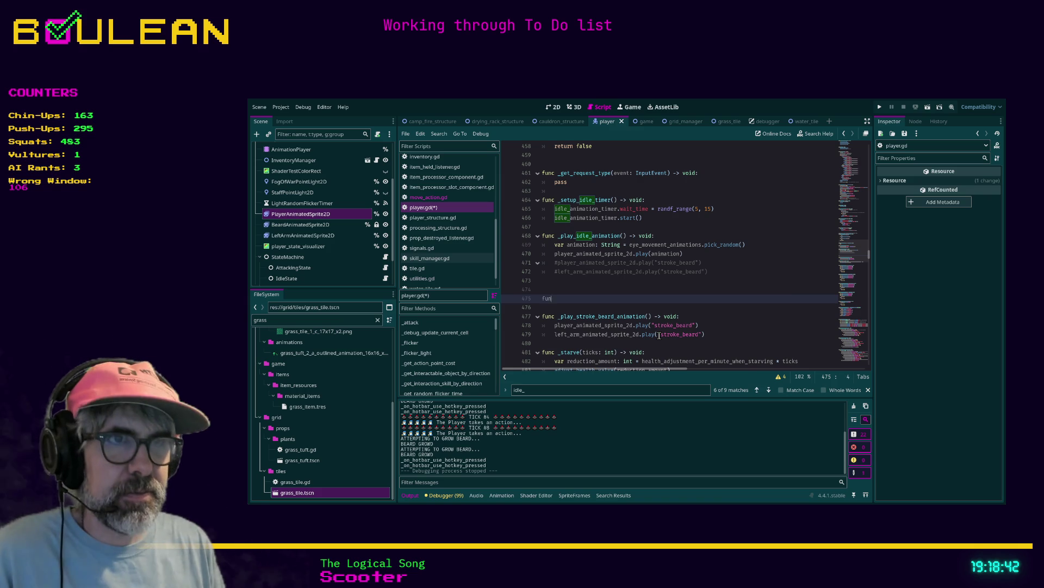
text(c _play)
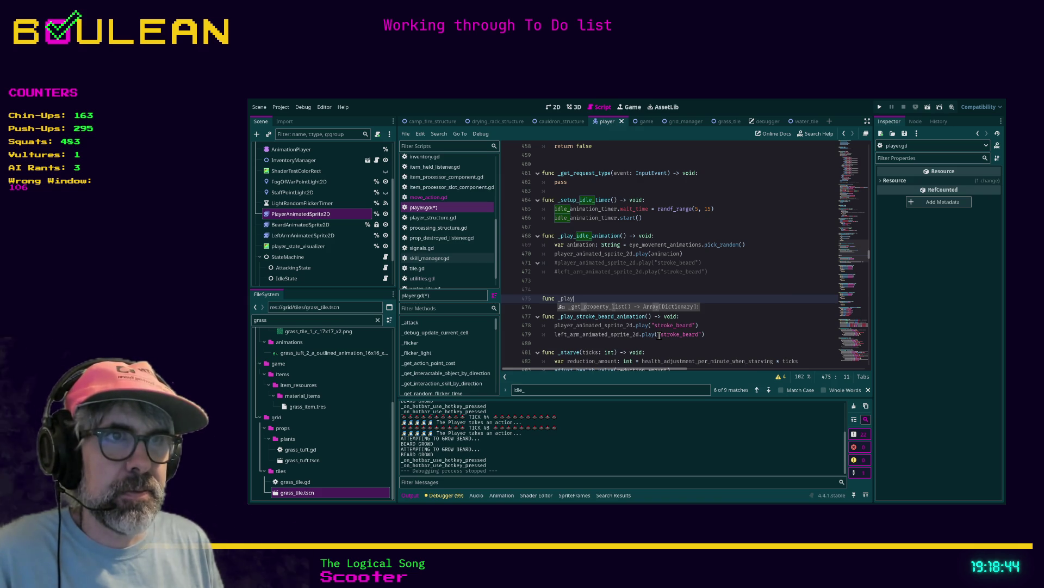
text(_bl)
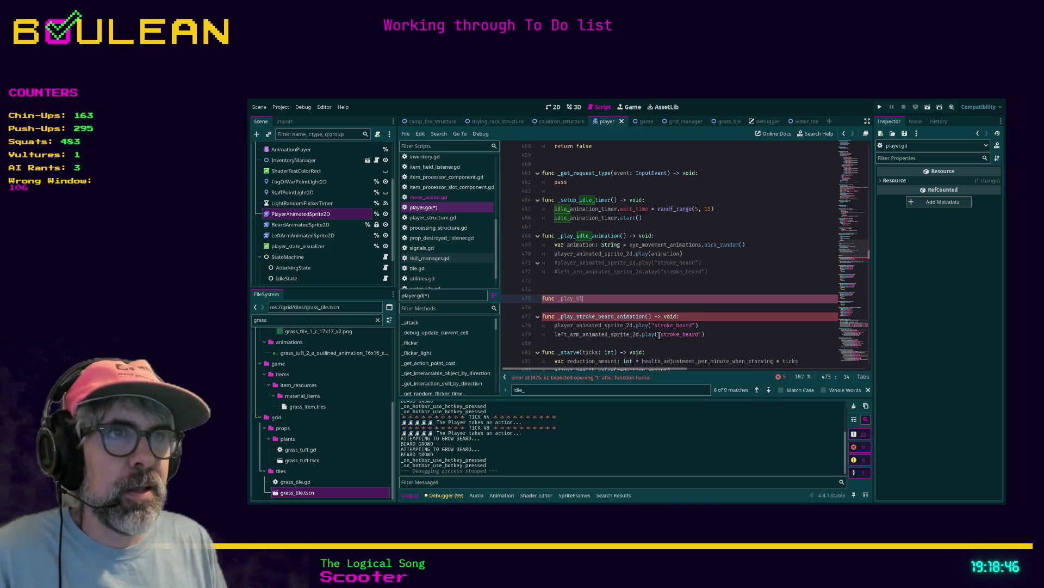
text(ink_anim)
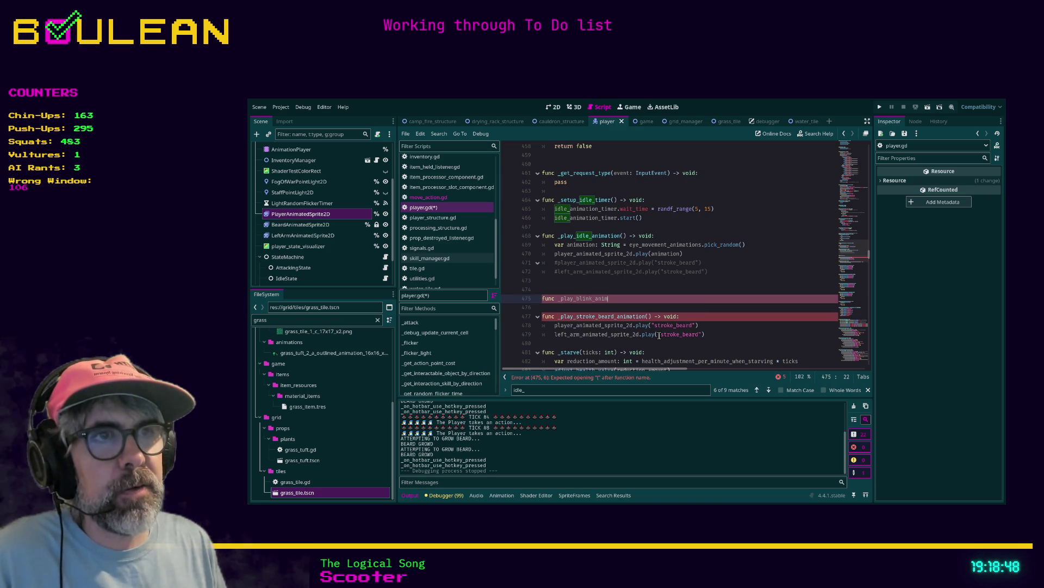
text(ation() -> void:)
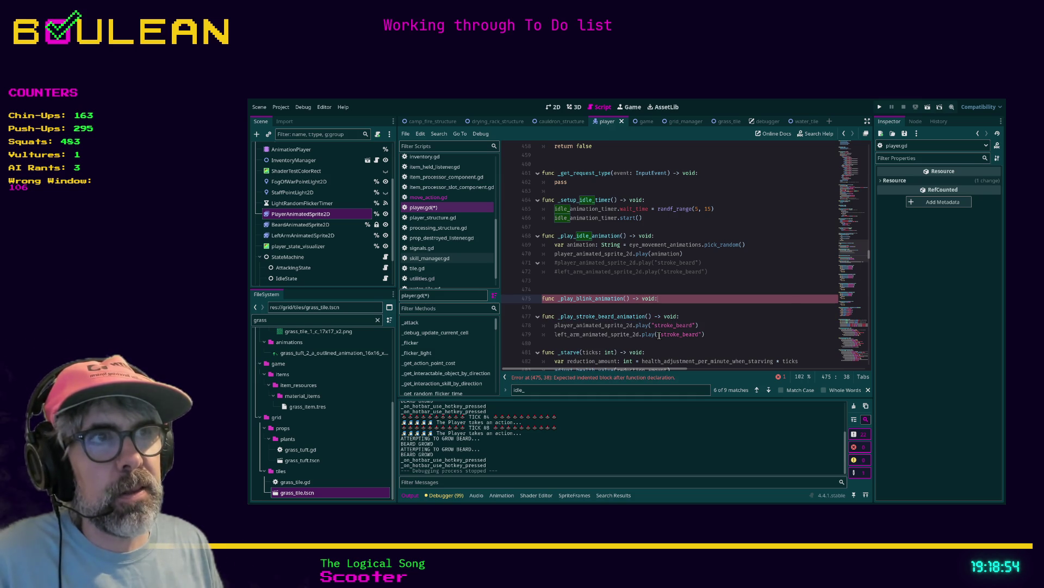
key(Return)
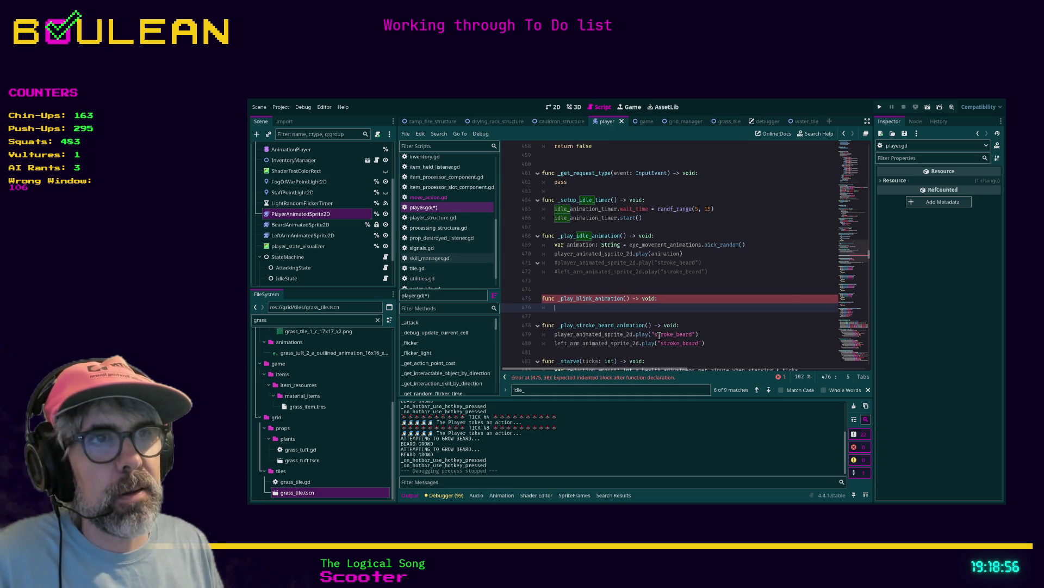
text(pass)
key(Up)
key(Up)
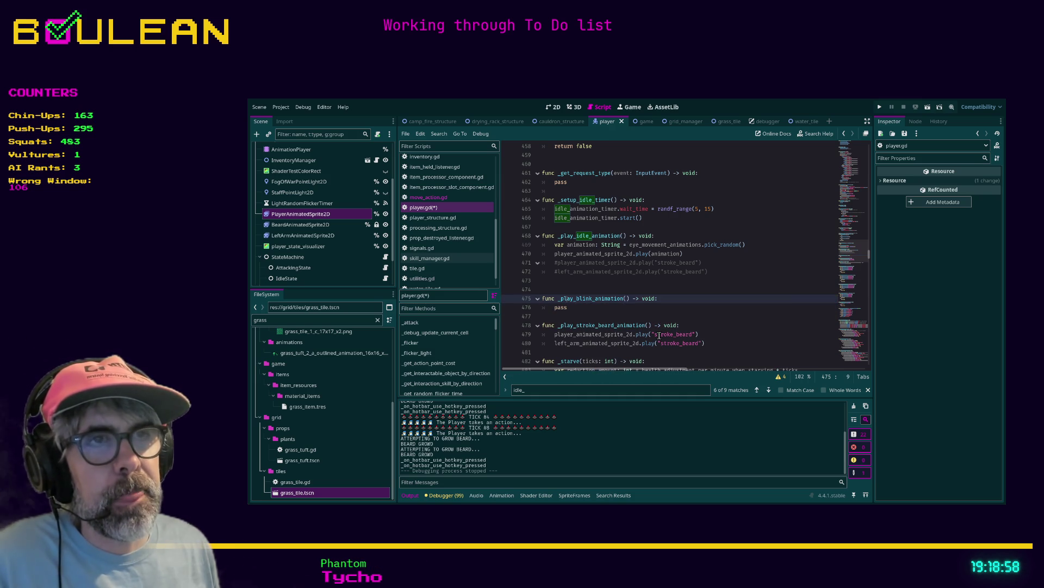
Begin a _play_look_left_animation() -> void: function above the blink stub
key(Return)
key(Return)
key(Up)
key(Up)
text(func _play)
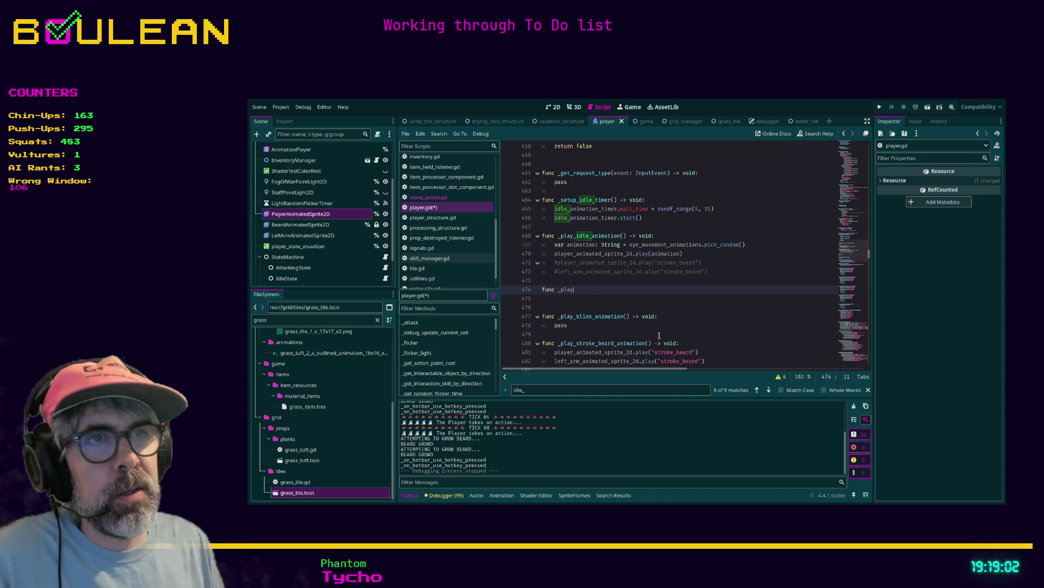
text(_look_left_animation() -> void:)
Give _play_look_left_animation a pass body and add a _play_look_right_animation() -> void stub with pass
key(Return)
text(pass)
key(Return)
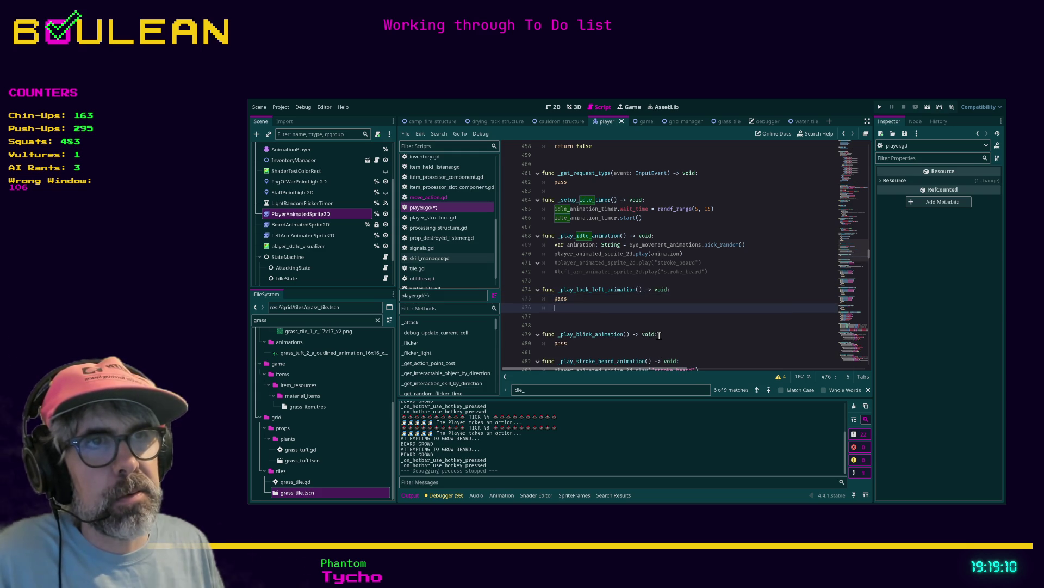
key(Return)
key(BackSpace)
text(play)
key(BackSpace)
key(BackSpace)
key(BackSpace)
text(fund c _playook_right_ani)
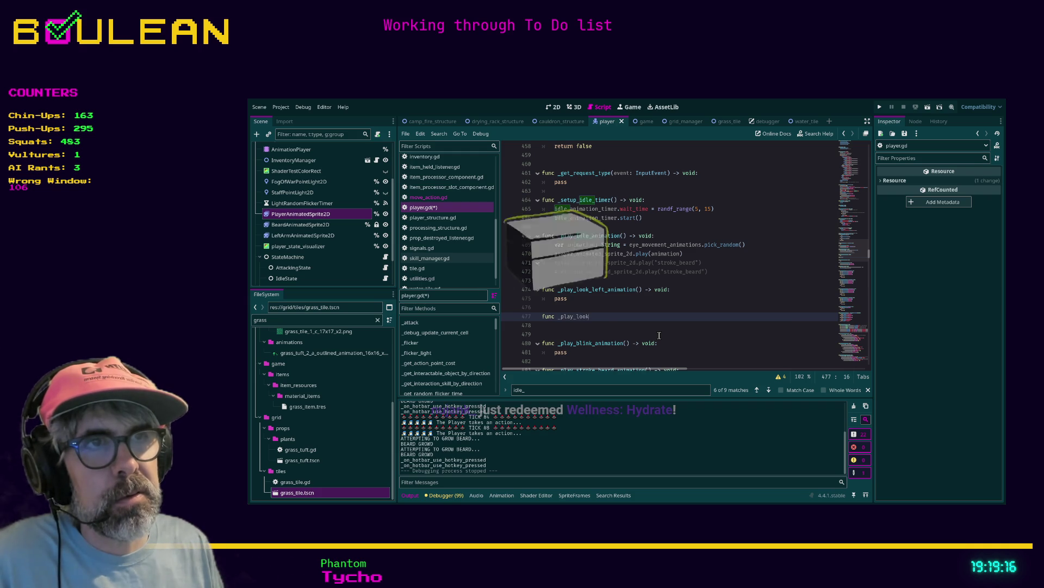
text(matio)
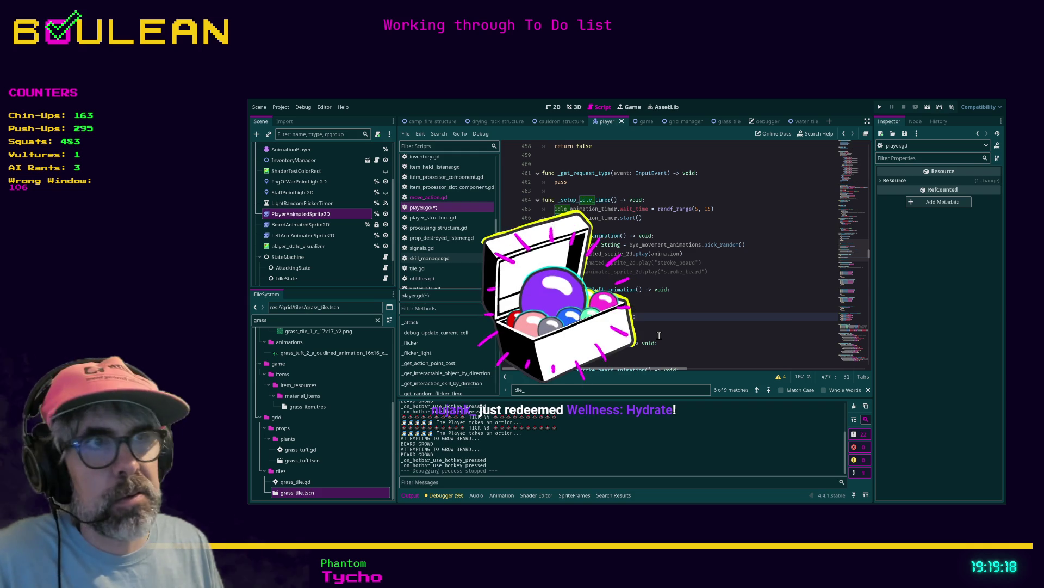
text(n() -> voi)
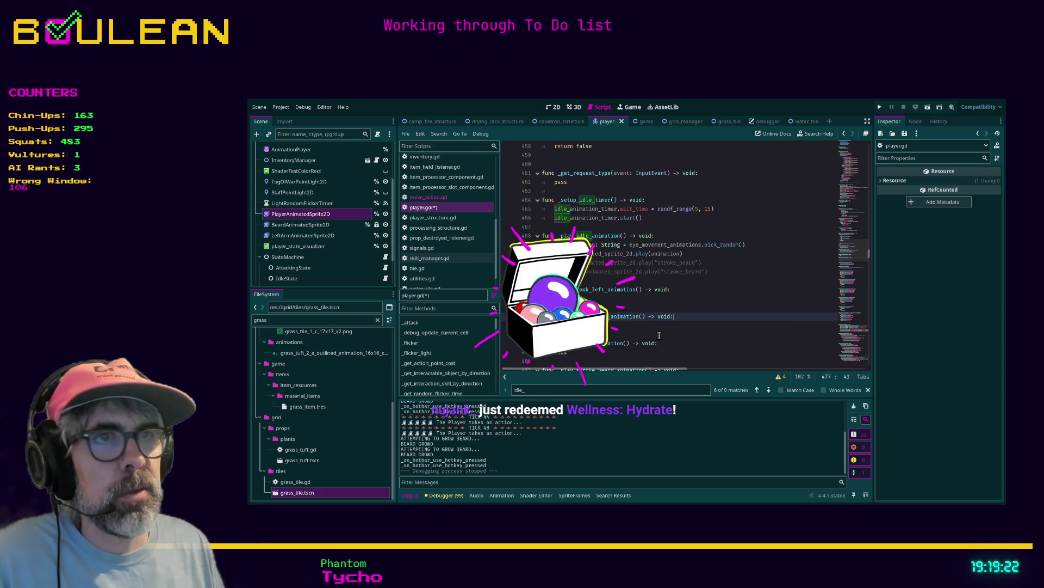
text(d:)
key(Return)
text(pass)
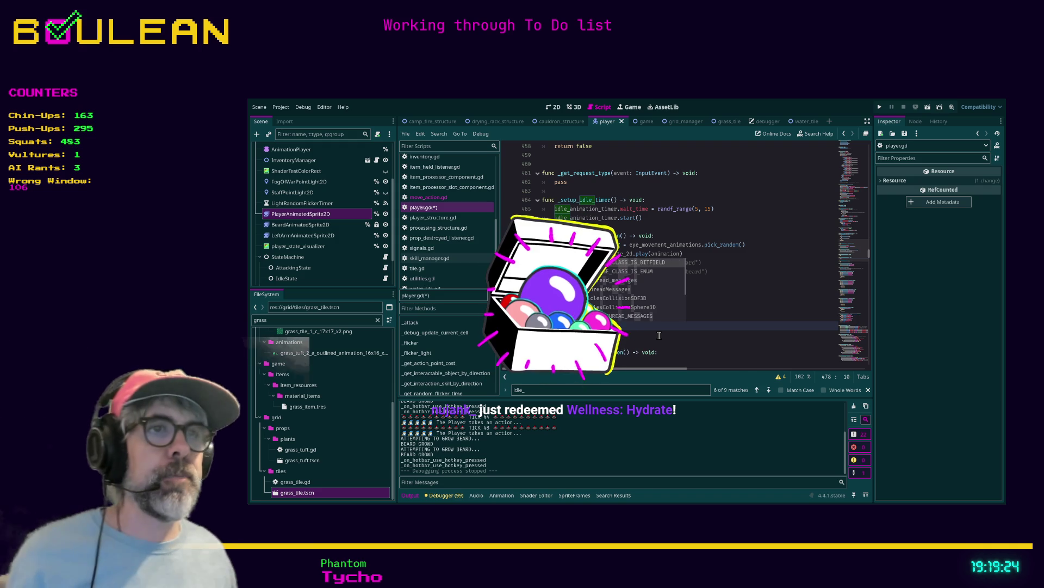
Save player.gd and the scene, then run the game for a playtest
click(655, 336)
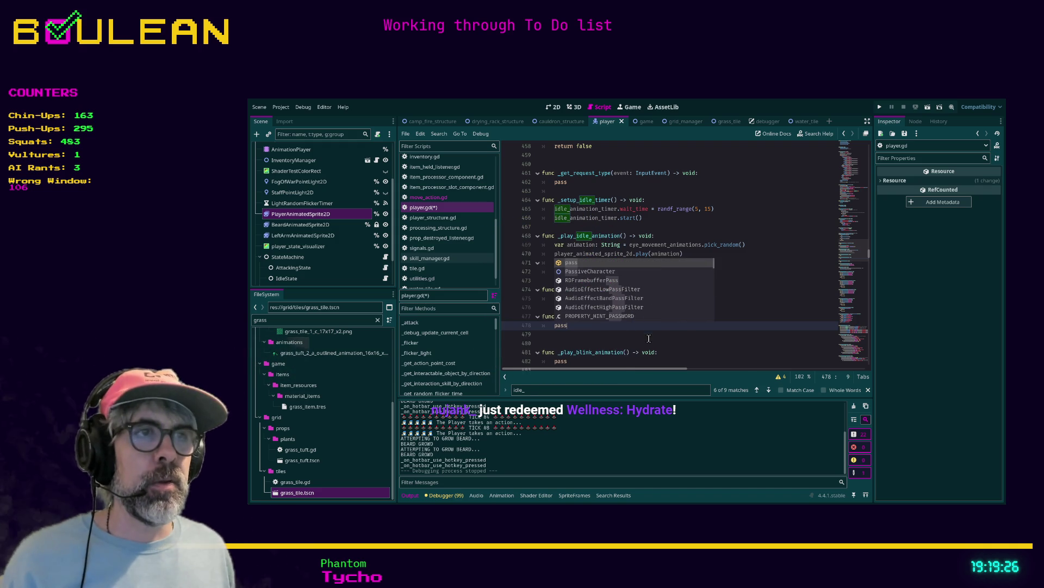
key(ctrl+s)
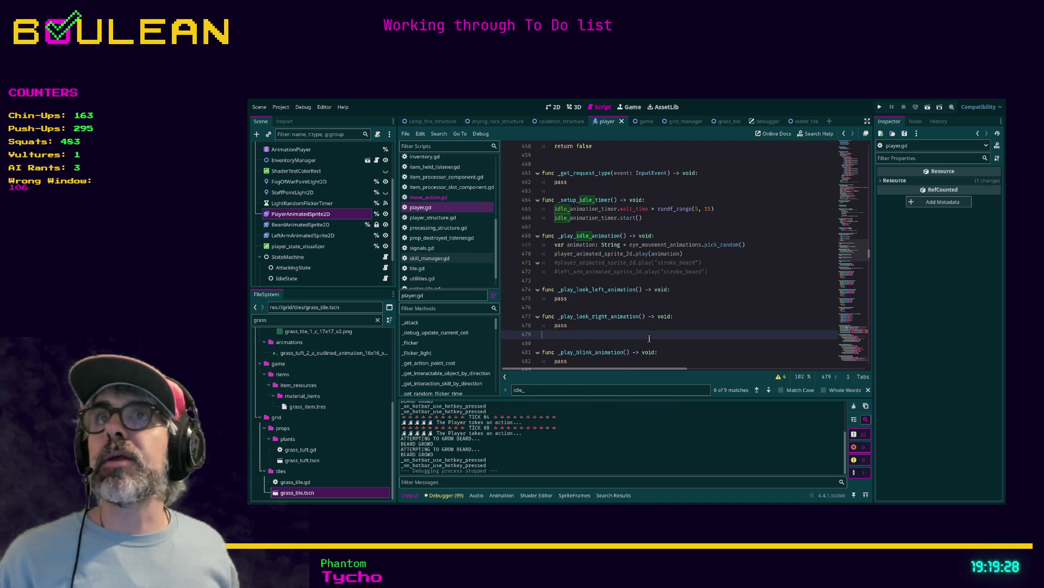
key(ctrl+s)
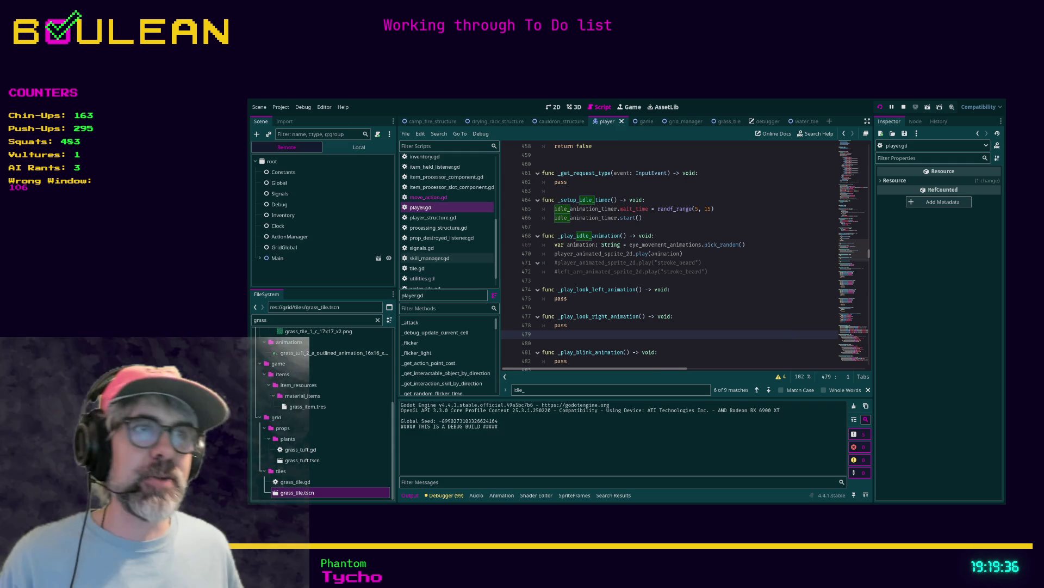
key(1)
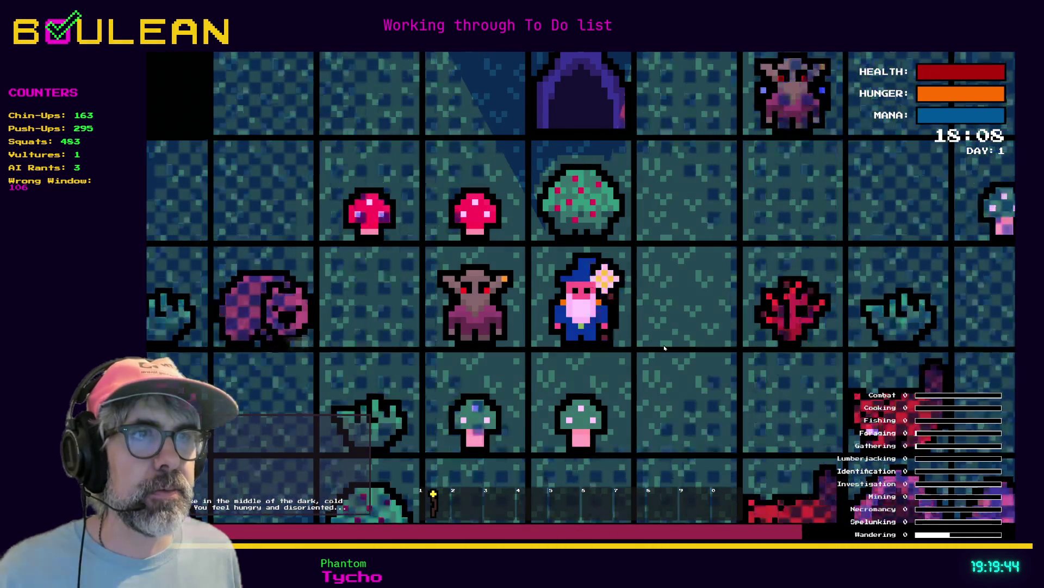
Craft a Cordage and a Camp Fire from the crafting recipes
key(c)
click(615, 342)
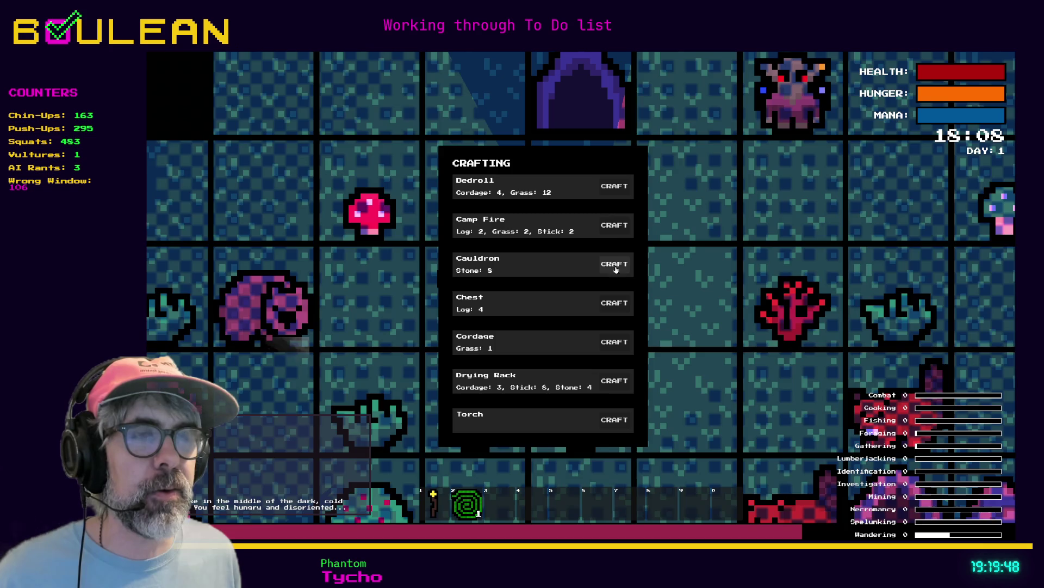
click(613, 229)
key(Escape)
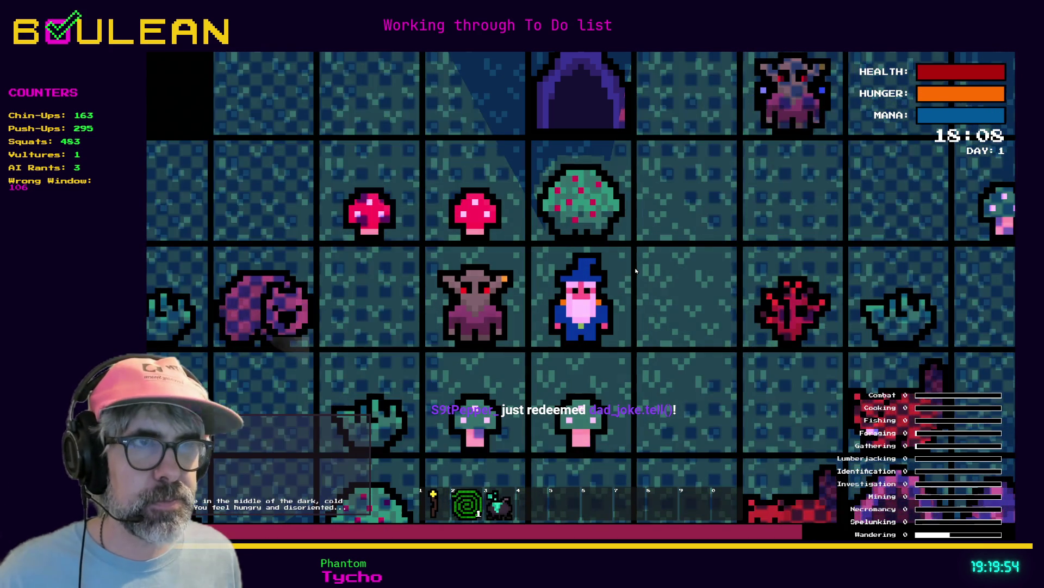
Place the cauldron beside the wizard and put a Green Mushroom into it
click(635, 270)
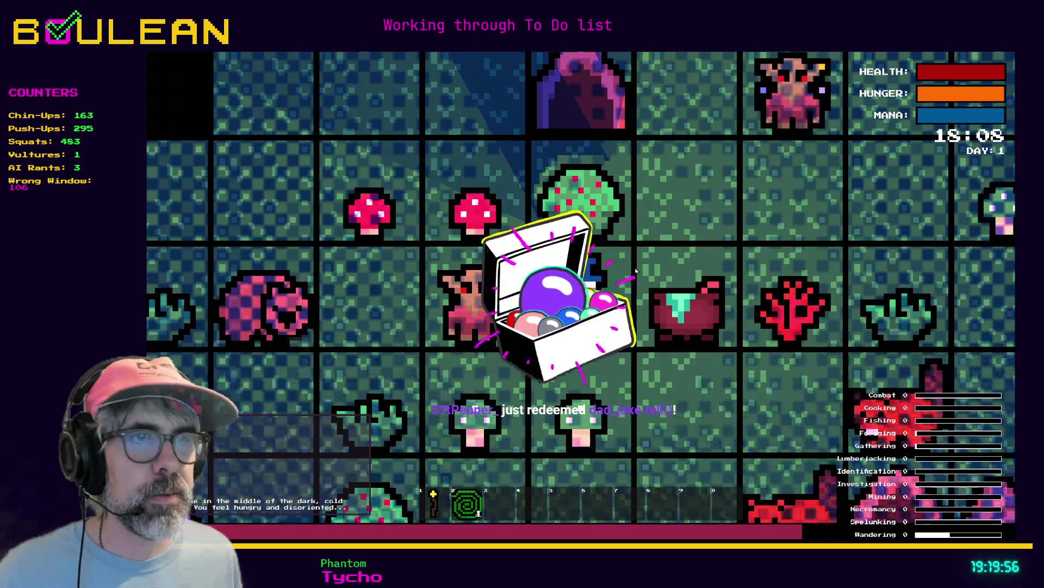
key(Down)
key(Down)
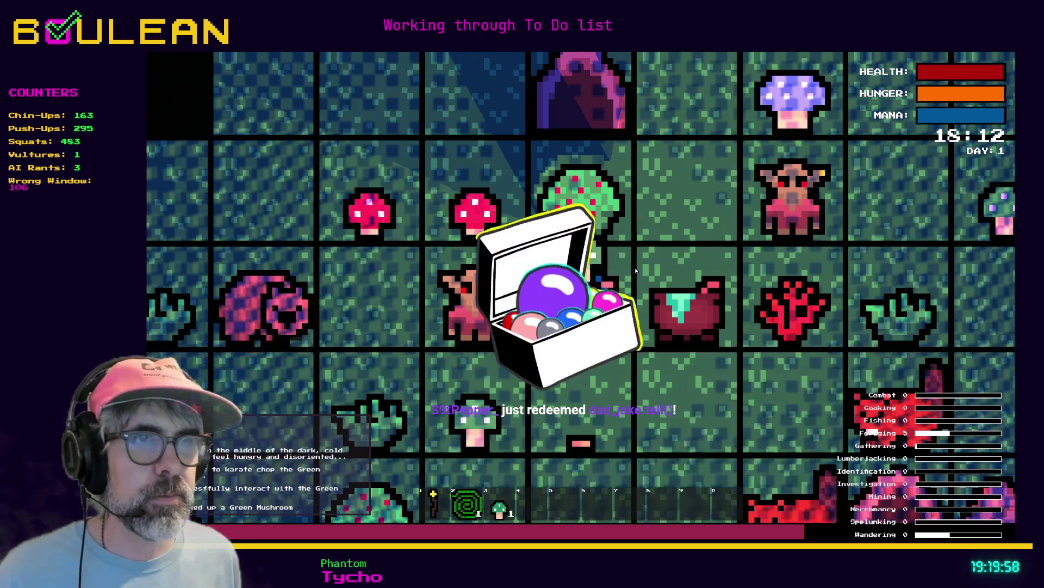
key(3)
click(635, 270)
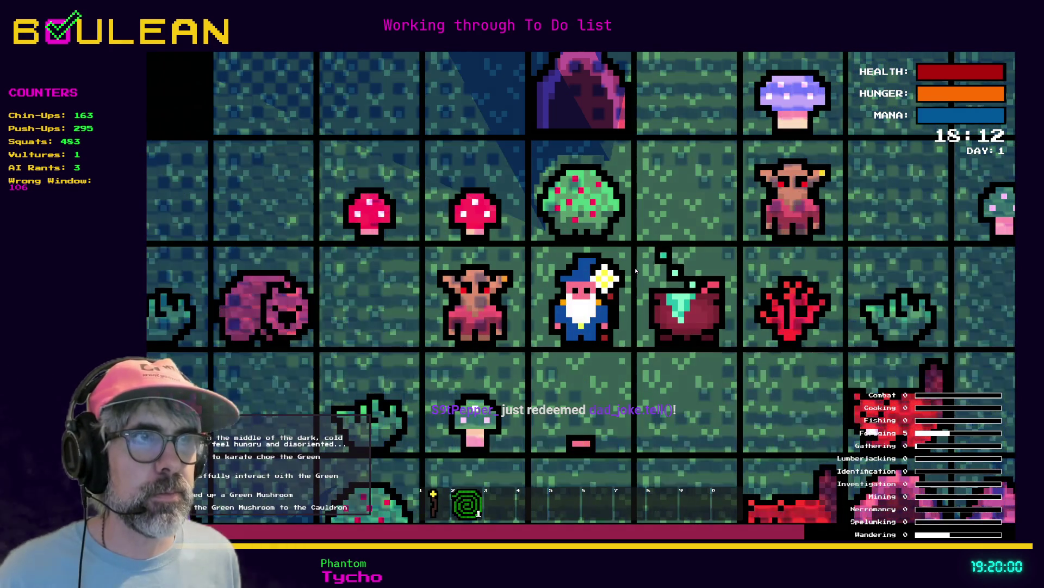
key(c)
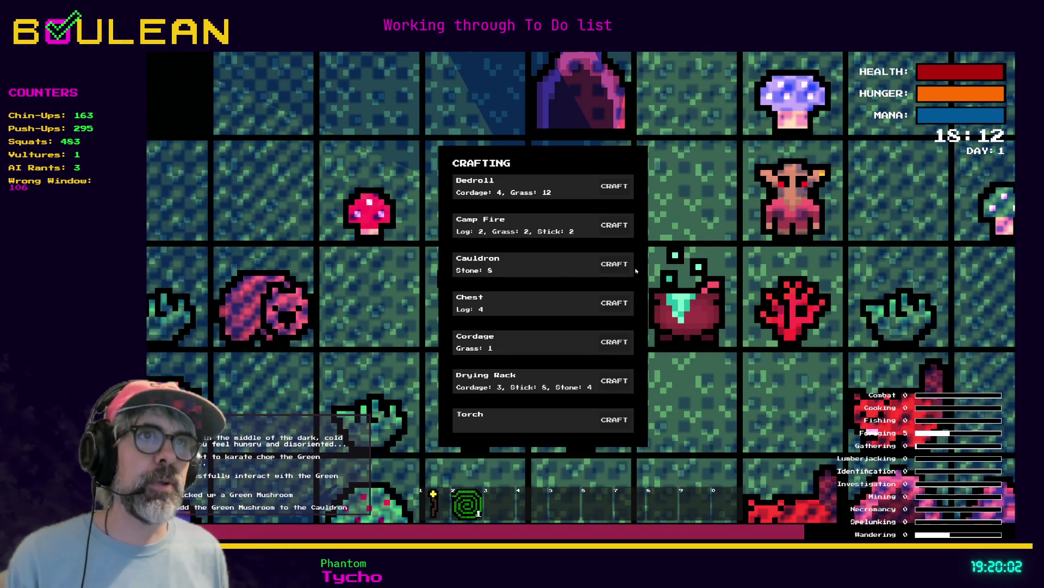
key(c)
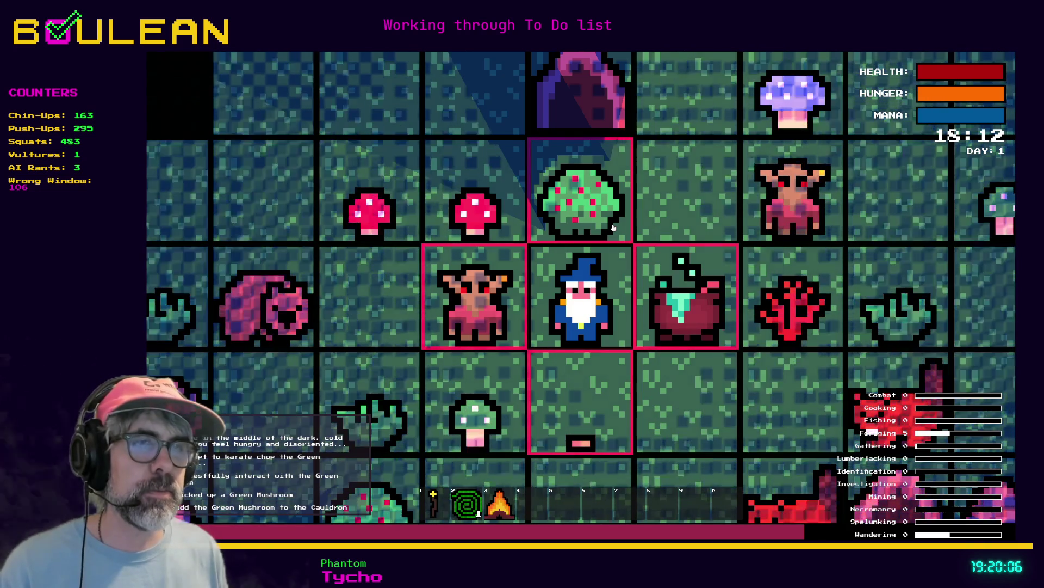
Move the wizard down and right, craft a second Camp Fire, and place it below him
key(s)
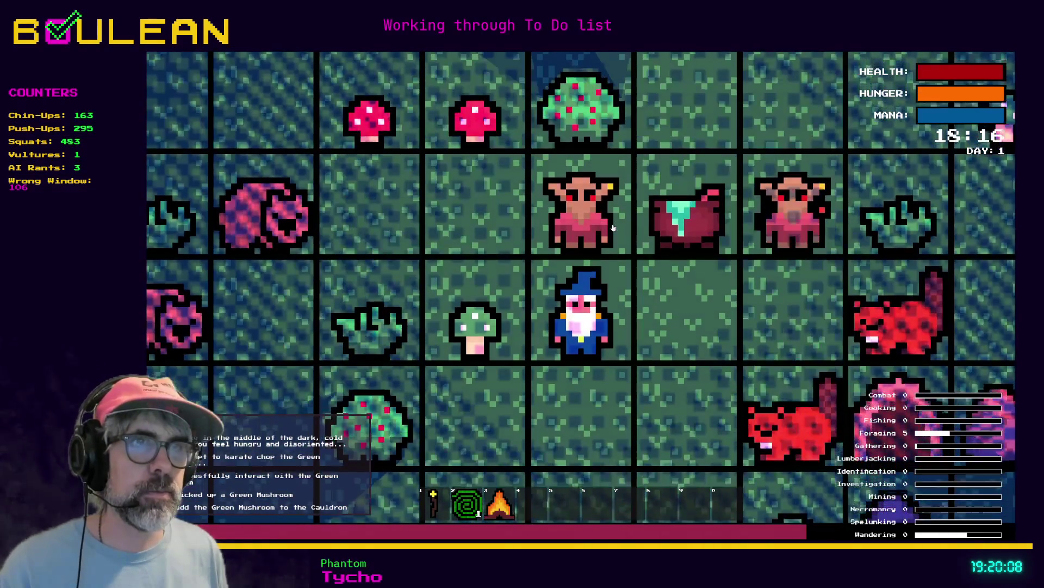
key(d)
key(c)
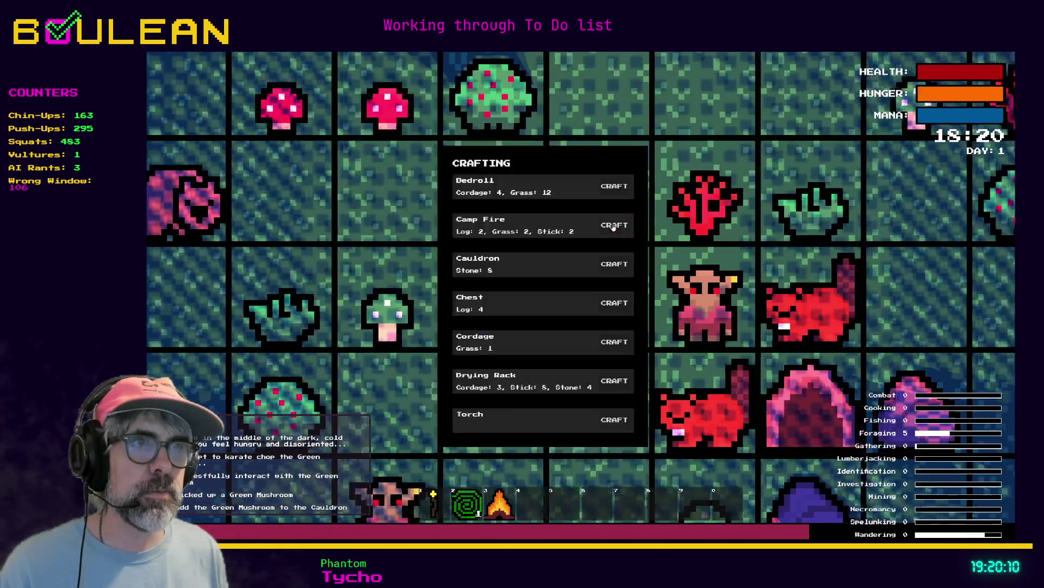
click(613, 225)
key(c)
key(3)
key(s)
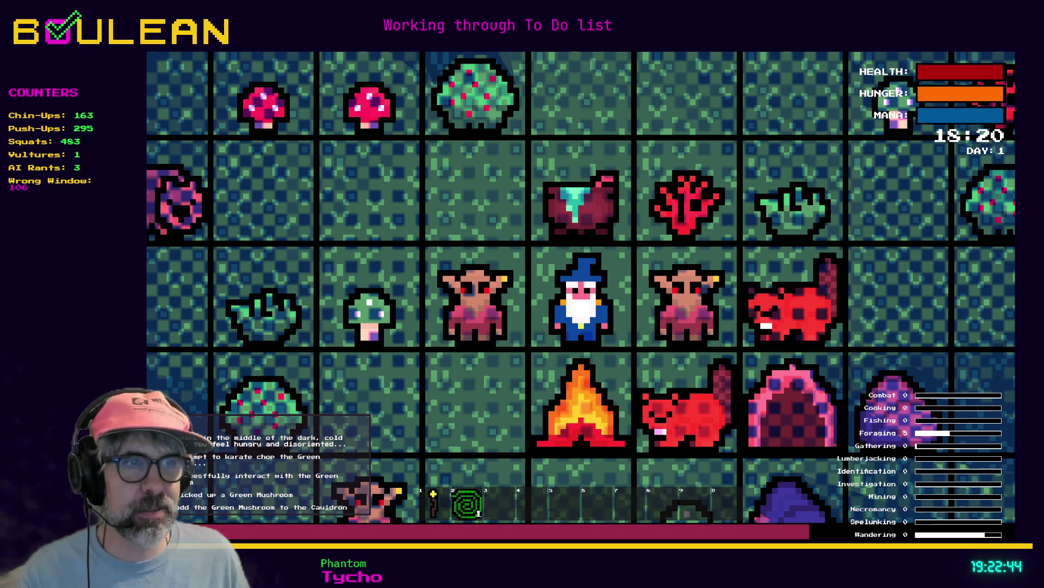
Bring the web browser in front of the game and switch to the Discord tab
key(alt+Tab)
key(ctrl+Tab)
key(ctrl+Tab)
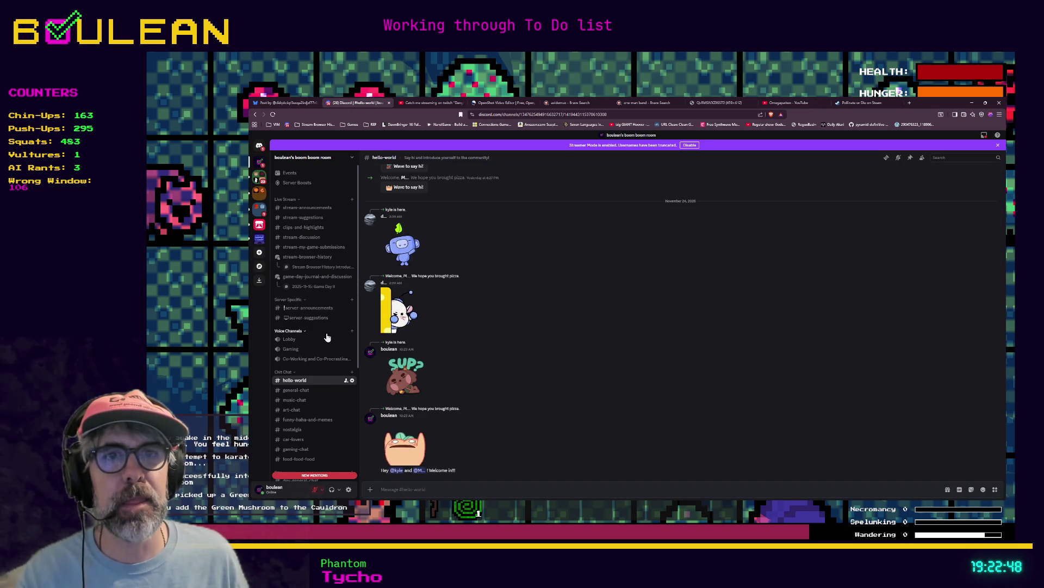
Open #general-chat and enlarge the Dino Buddies chicken nuggets photo
scroll(322, 394, down, 3)
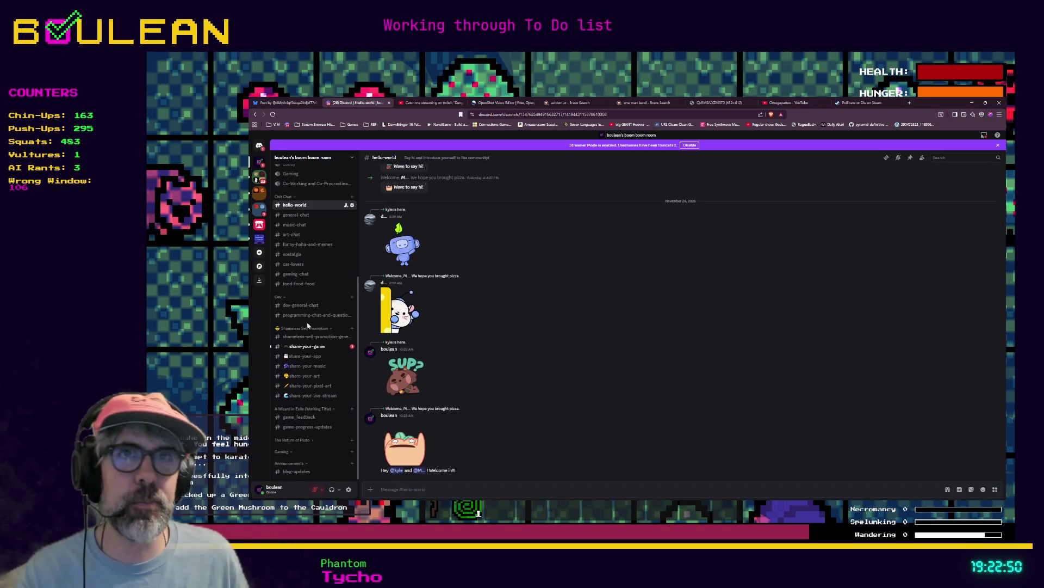
click(296, 216)
click(418, 403)
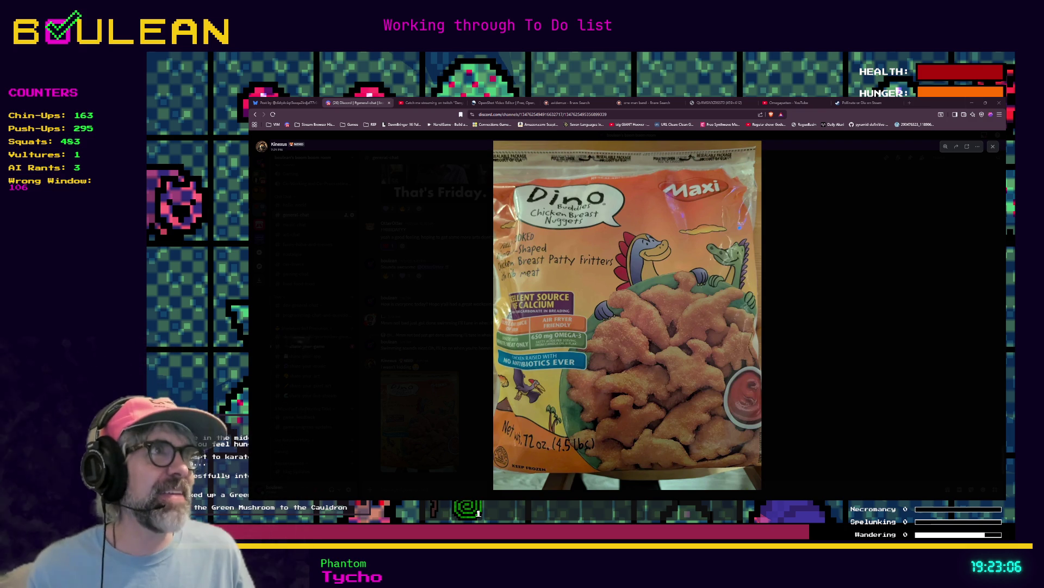
Switch from the browser back to the running Godot playtest window
key(alt+Tab)
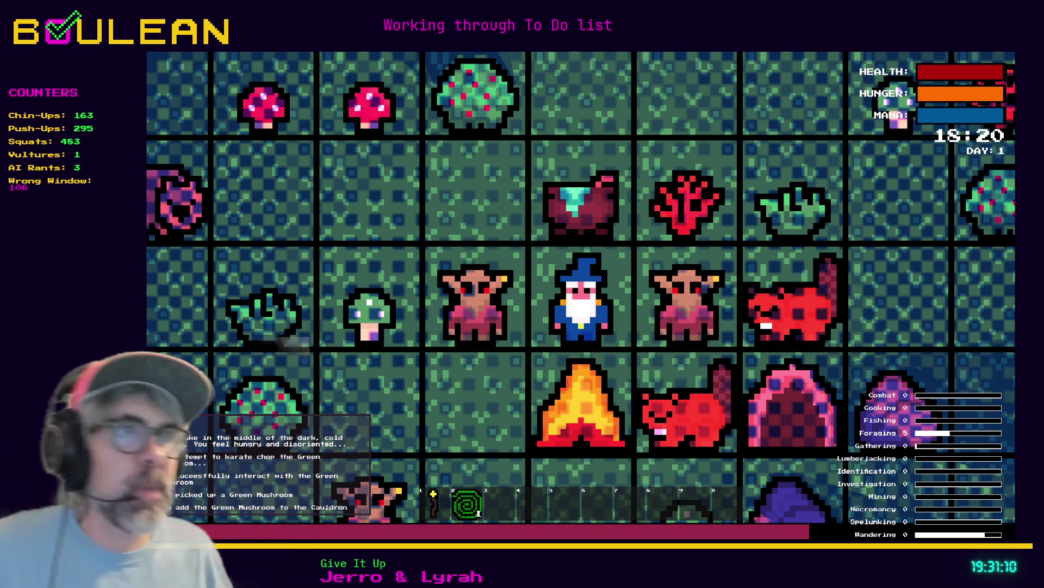
Stop the playtest after the Green Mushroom foraging and cauldron checks to return to the editor
key(Escape)
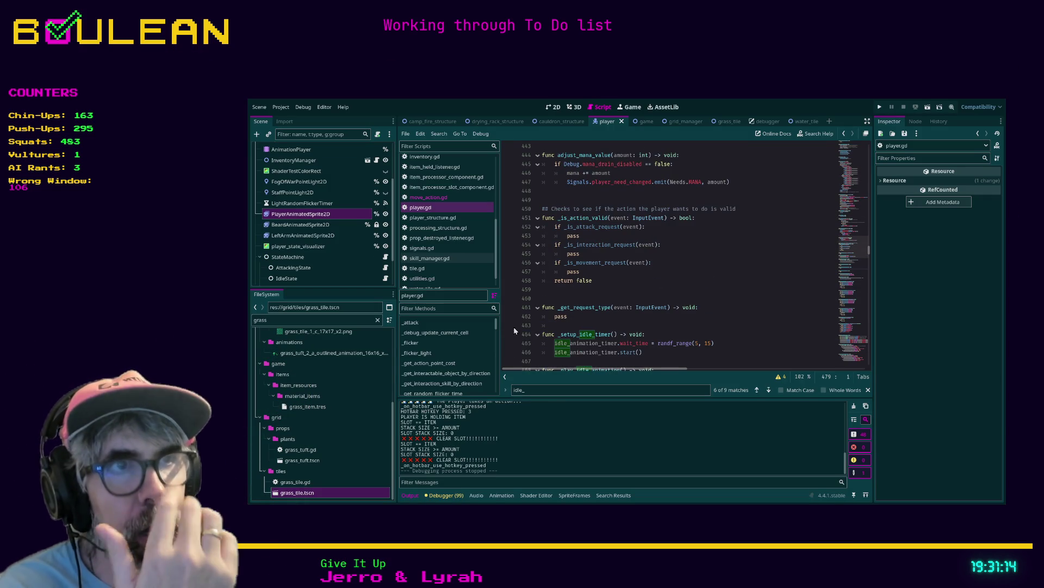
scroll(537, 272, up, 8)
scroll(537, 272, up, 9)
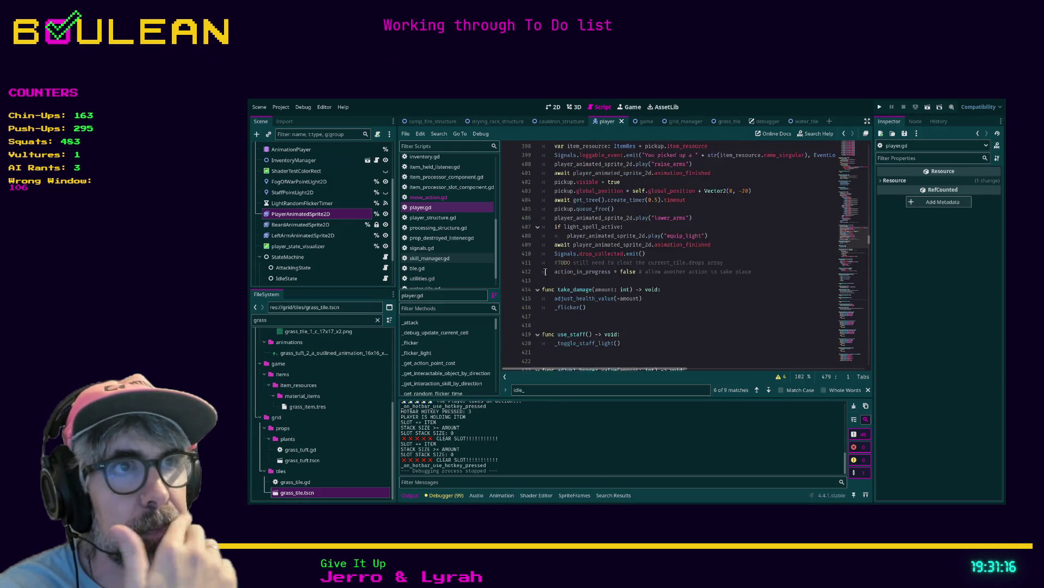
scroll(546, 272, up, 2)
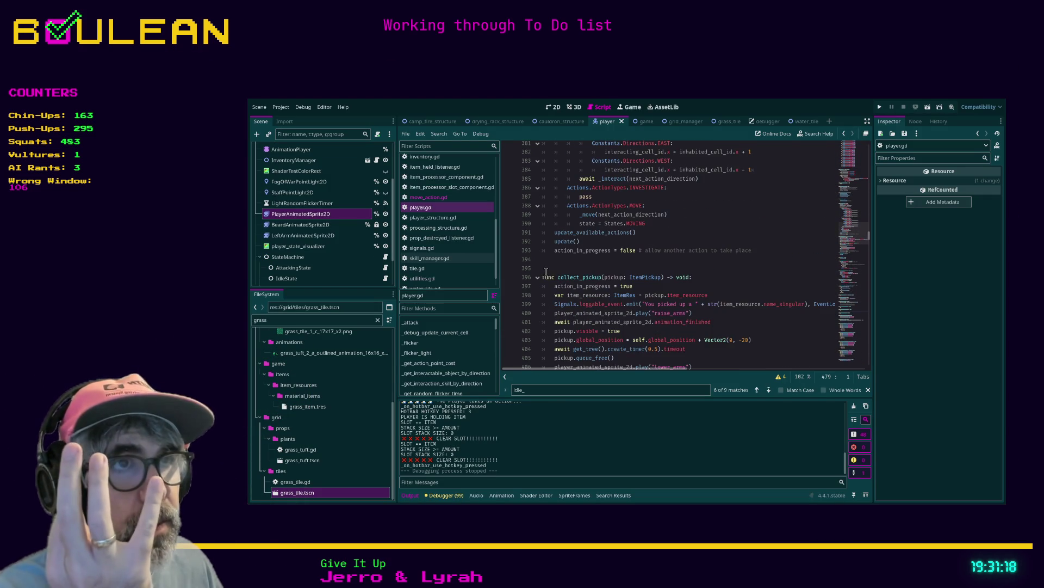
scroll(581, 283, up, 2)
click(582, 265)
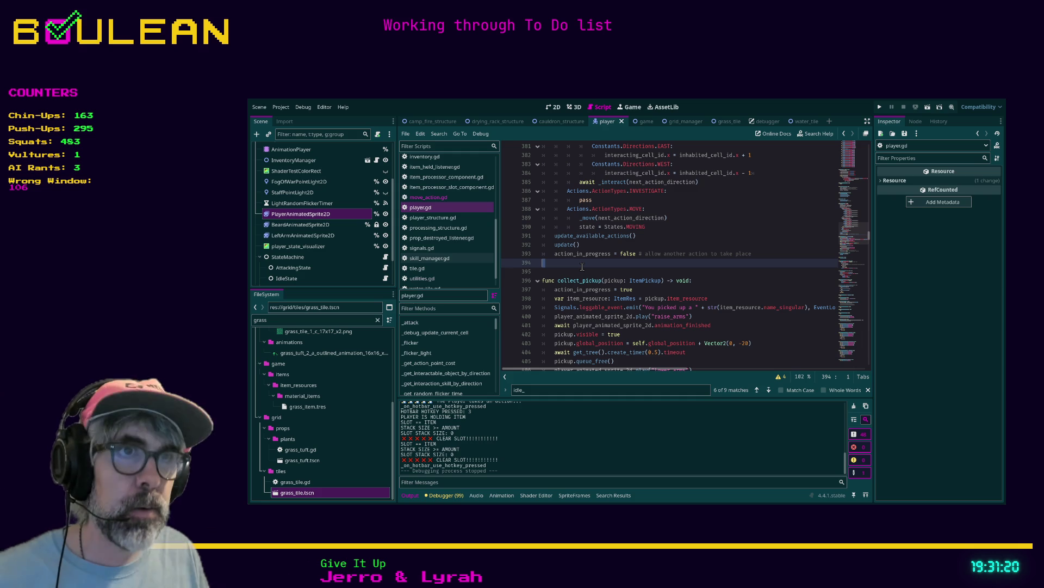
key(ctrl+f)
text(animation)
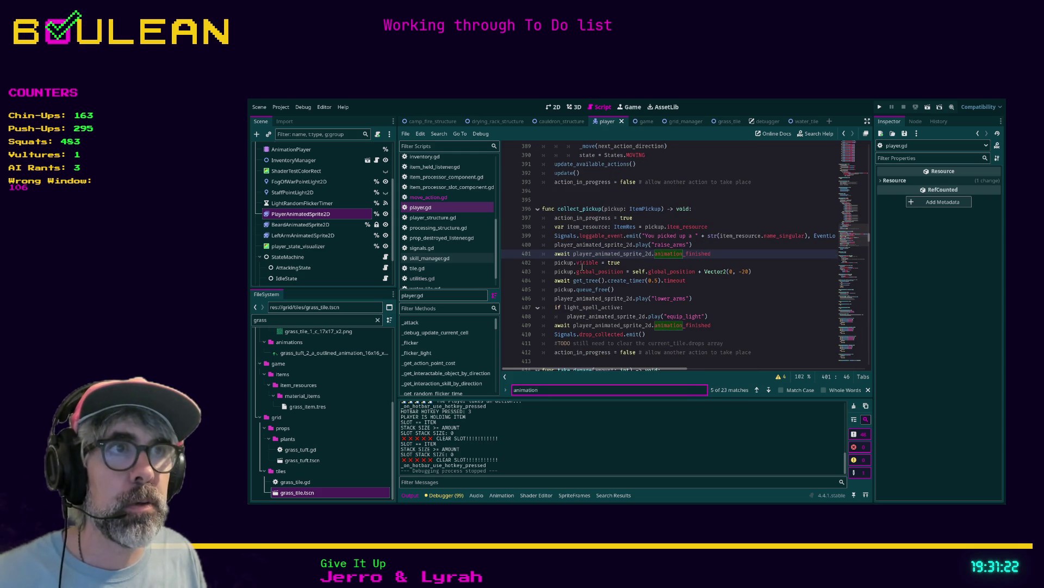
click(855, 177)
scroll(720, 264, up, 10)
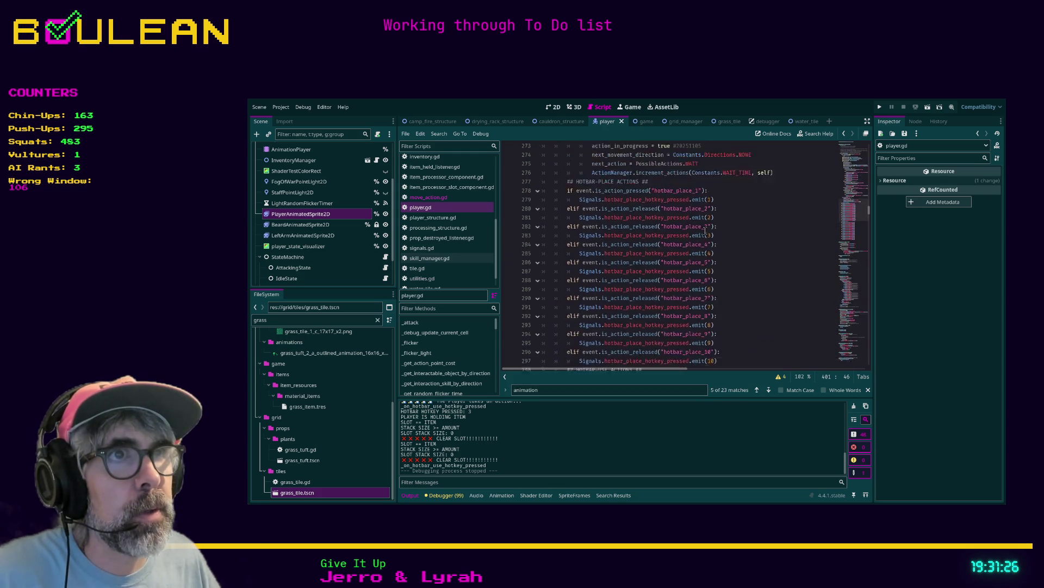
scroll(720, 263, up, 15)
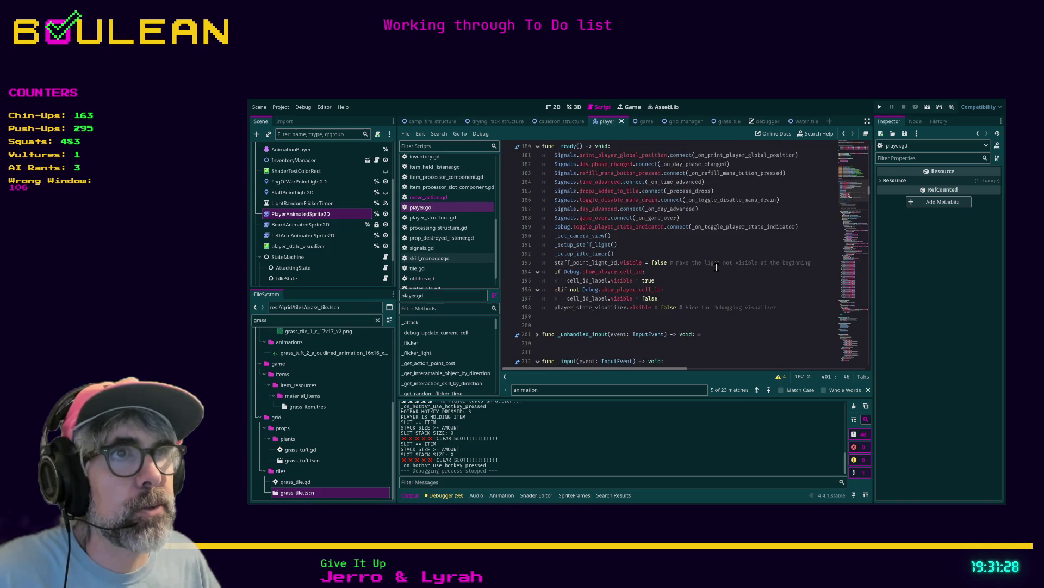